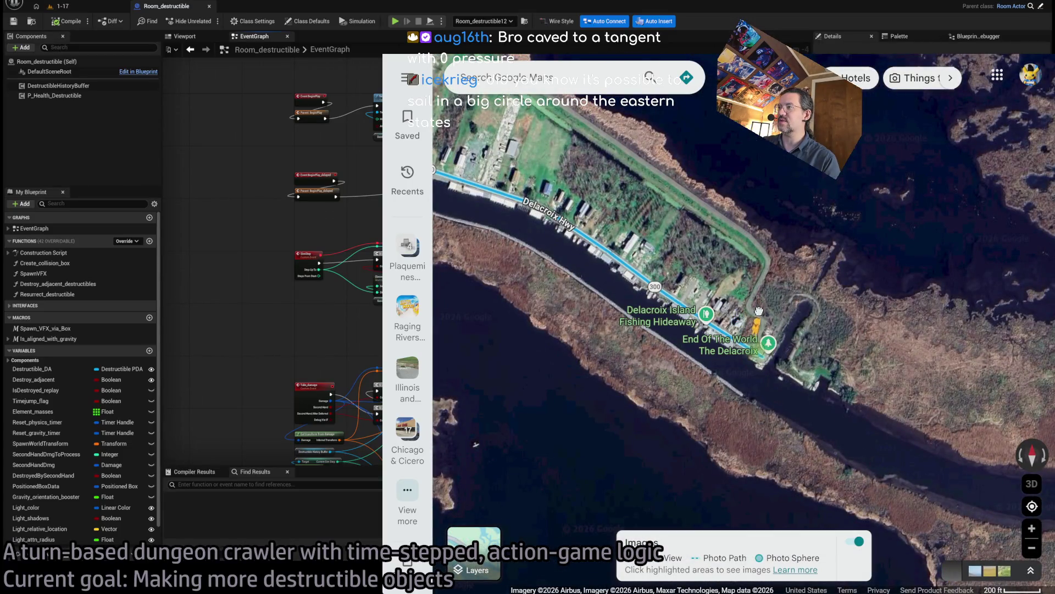
Look around the street-level imagery near the End Of The World sign, then return to the map.
{"action": "left_click_drag", "start_coordinate": [776, 327], "coordinate": [775, 328]}
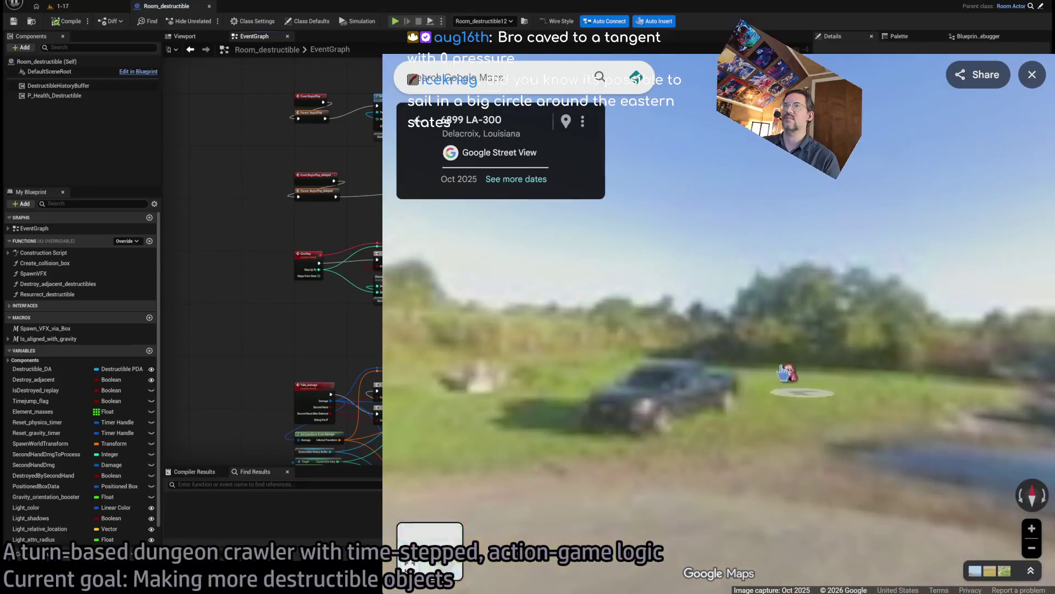
{"action": "left_click_drag", "start_coordinate": [856, 360], "coordinate": [526, 373]}
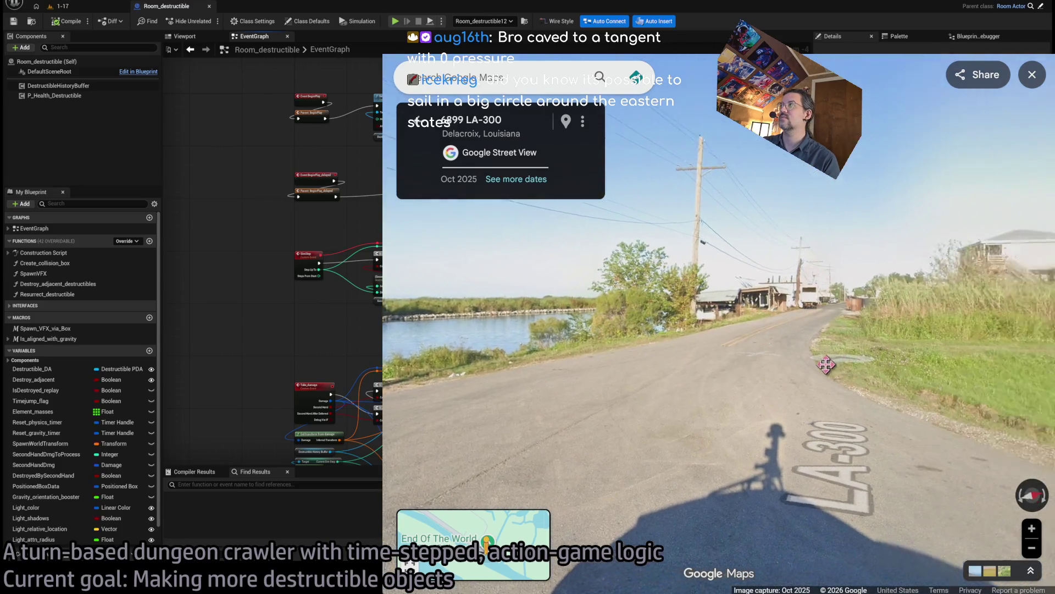
{"action": "left_click_drag", "start_coordinate": [759, 368], "coordinate": [742, 356]}
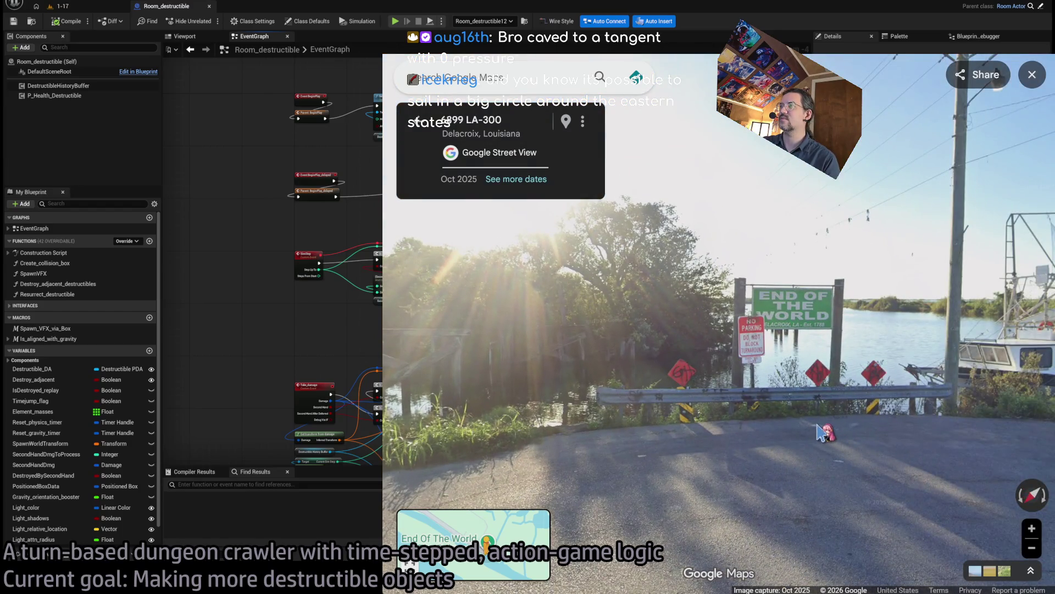
{"action": "left_click", "coordinate": [825, 433]}
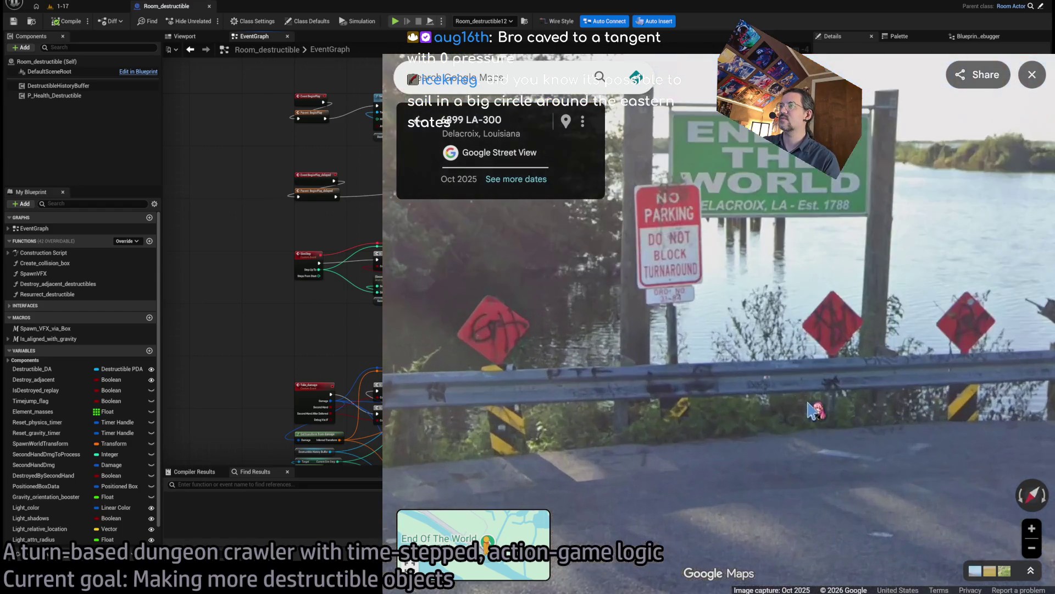
{"action": "left_click", "coordinate": [419, 123]}
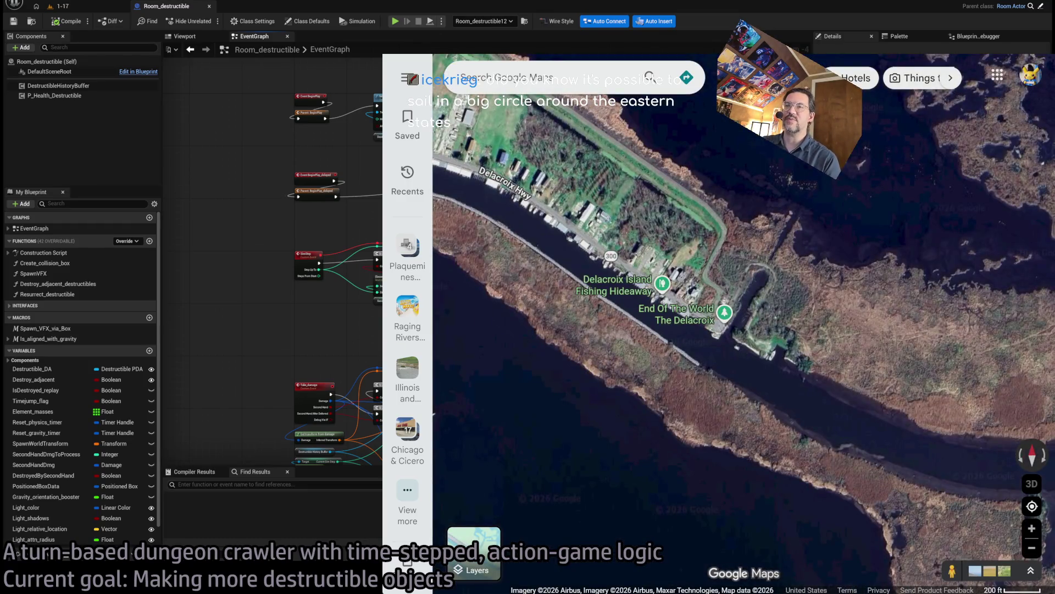
Zoom out and pan north over the Great Lakes, New England and Canada.
{"action": "scroll", "coordinate": [659, 393], "scroll_direction": "down", "scroll_amount": 5}
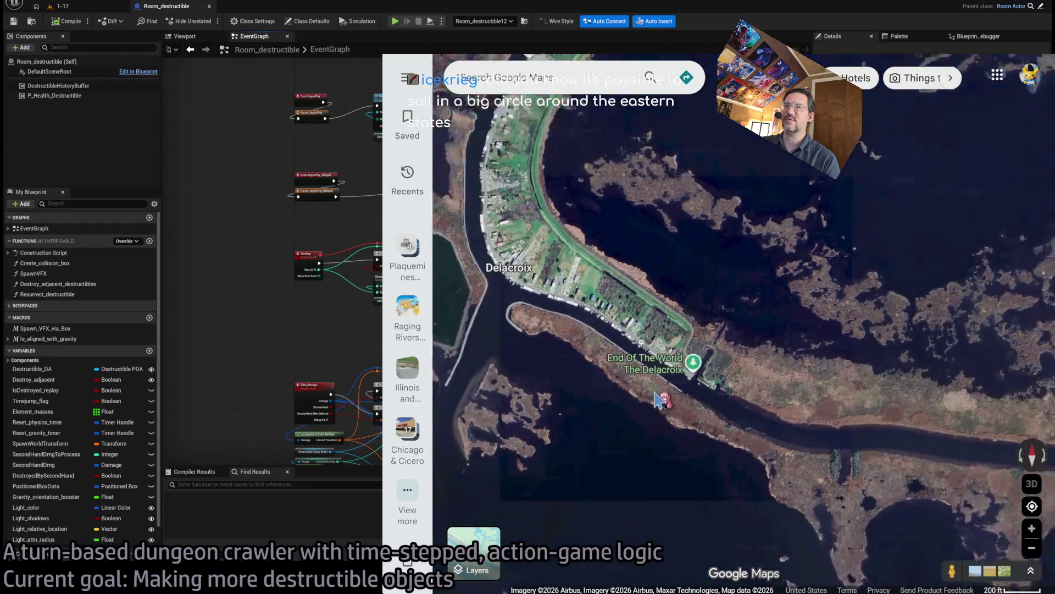
{"action": "scroll", "coordinate": [663, 395], "scroll_direction": "down", "scroll_amount": 10}
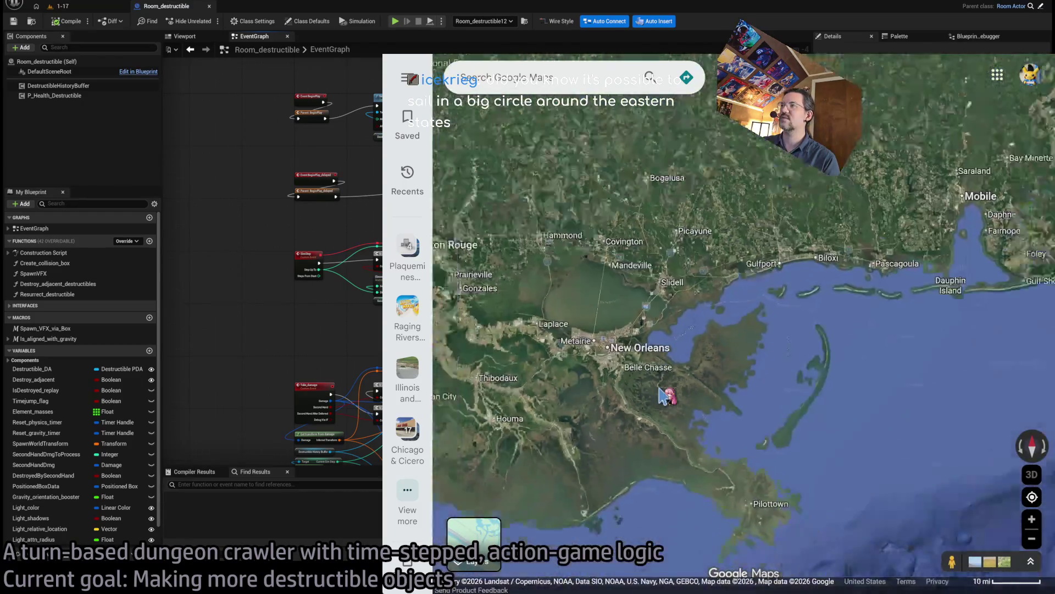
{"action": "scroll", "coordinate": [661, 395], "scroll_direction": "down", "scroll_amount": 5}
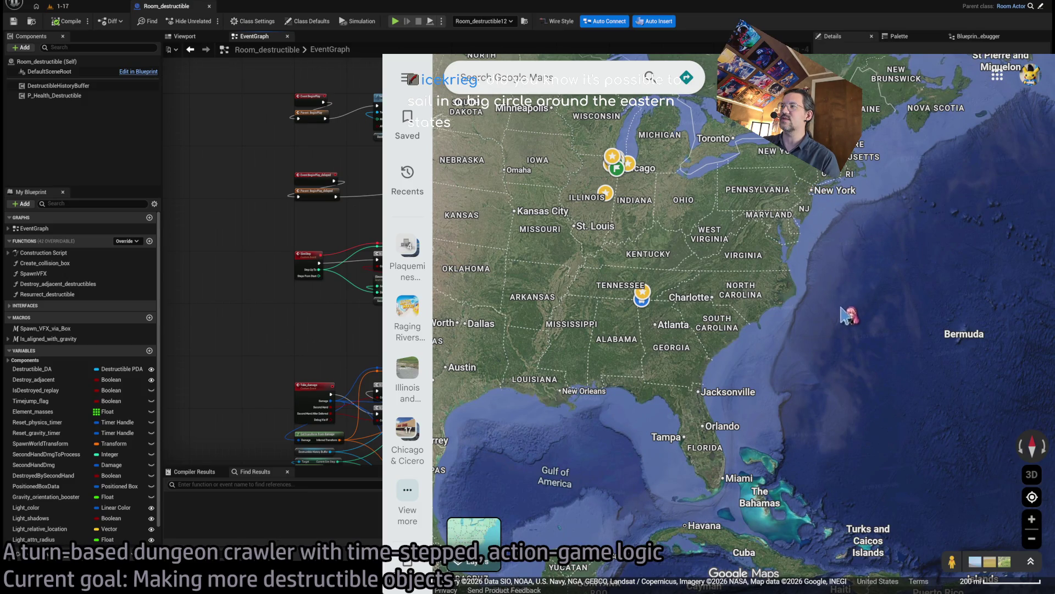
{"action": "left_click_drag", "start_coordinate": [604, 451], "coordinate": [579, 516]}
{"action": "left_click_drag", "start_coordinate": [847, 355], "coordinate": [899, 385]}
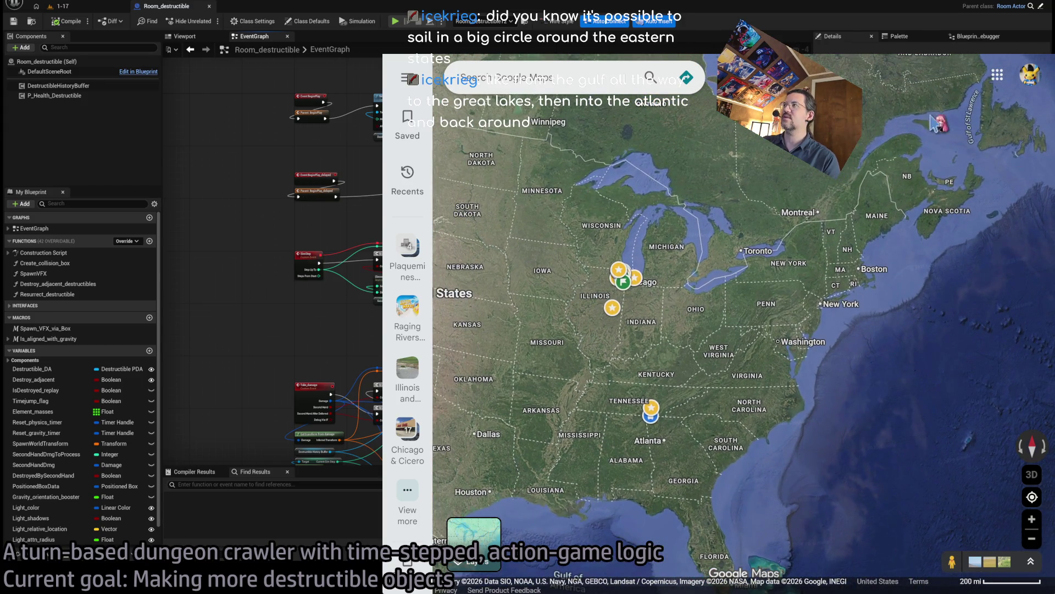
{"action": "left_click_drag", "start_coordinate": [940, 179], "coordinate": [933, 355]}
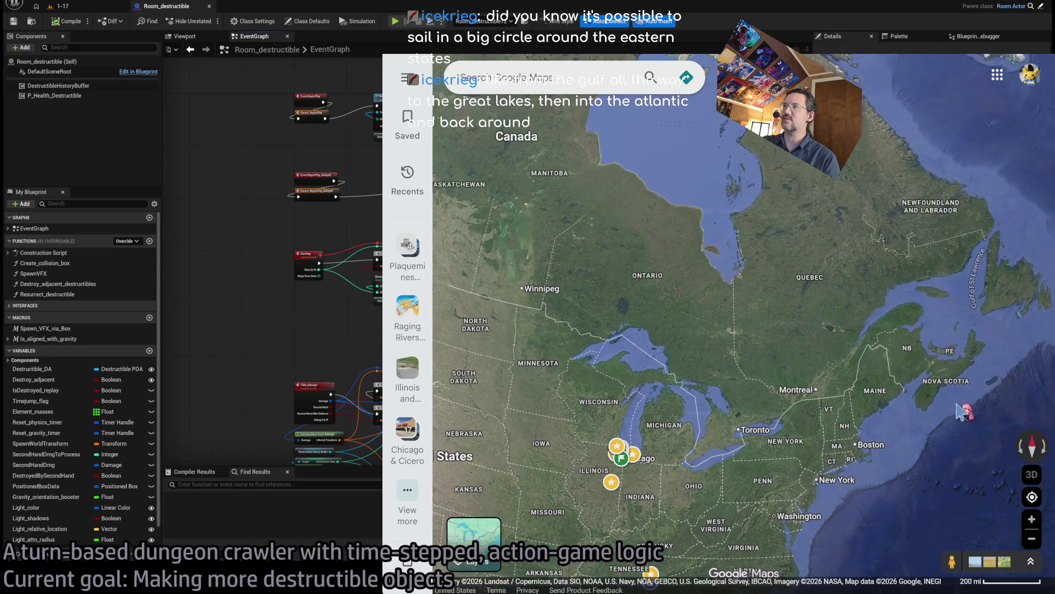
{"action": "scroll", "coordinate": [817, 392], "scroll_direction": "up", "scroll_amount": 3}
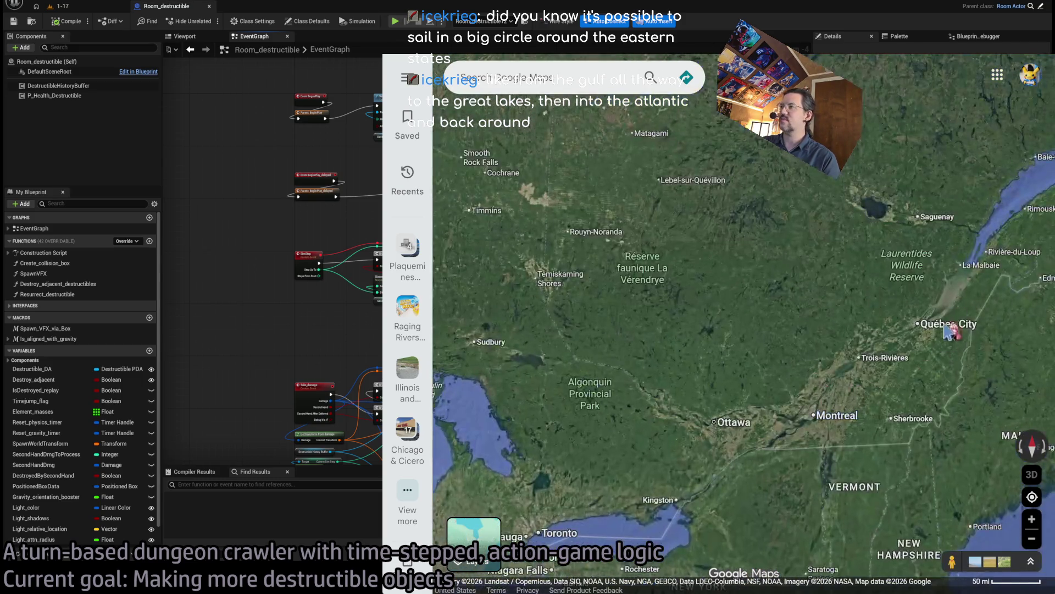
{"action": "scroll", "coordinate": [935, 378], "scroll_direction": "down", "scroll_amount": 3}
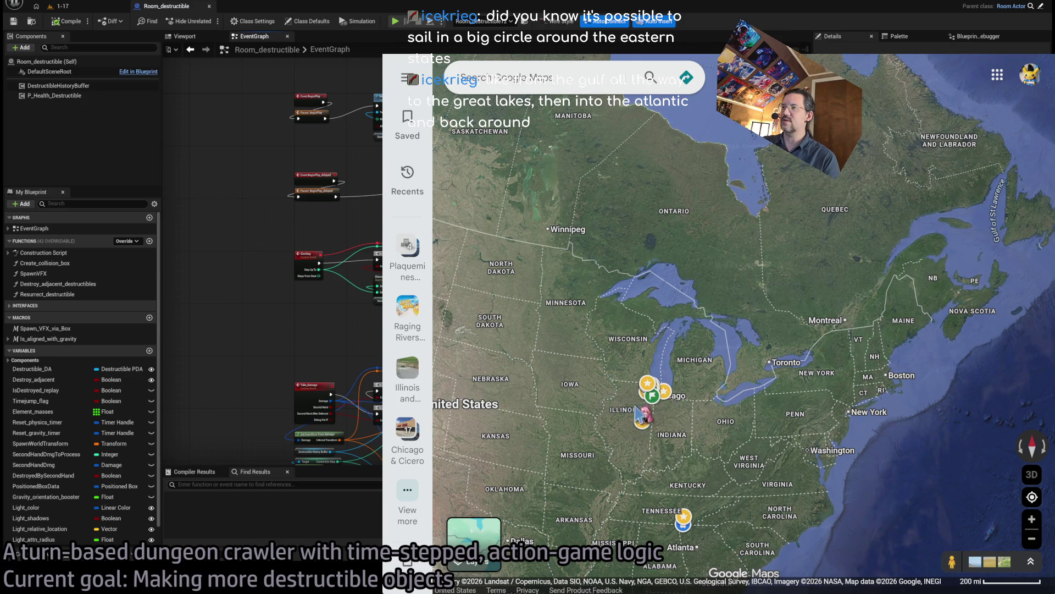
Pan back across the eastern US and Midwest, then south to the Gulf coast.
{"action": "left_click_drag", "start_coordinate": [608, 445], "coordinate": [701, 310]}
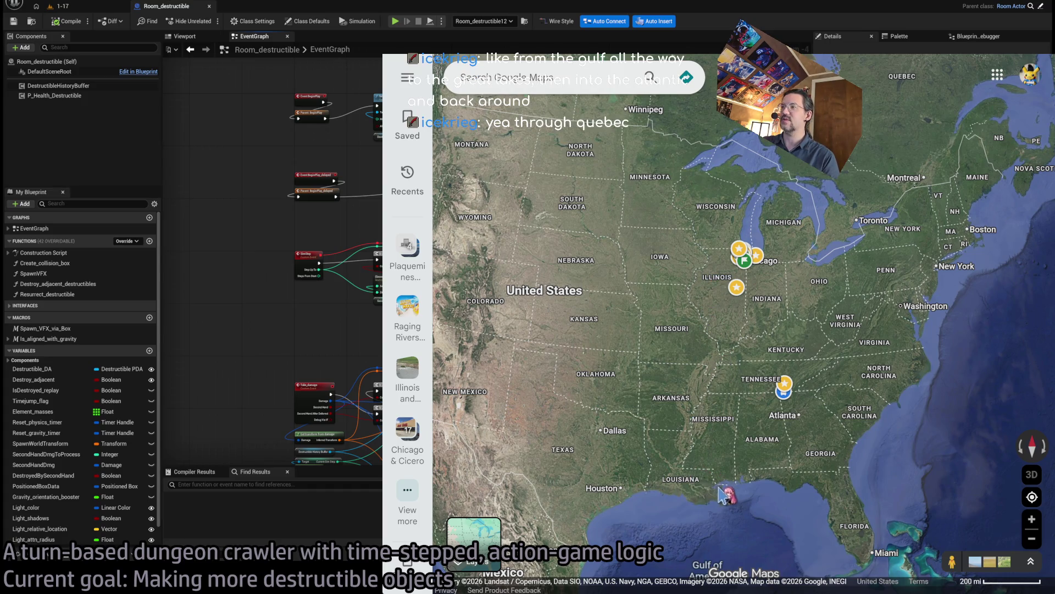
{"action": "scroll", "coordinate": [764, 503], "scroll_direction": "down", "scroll_amount": 3}
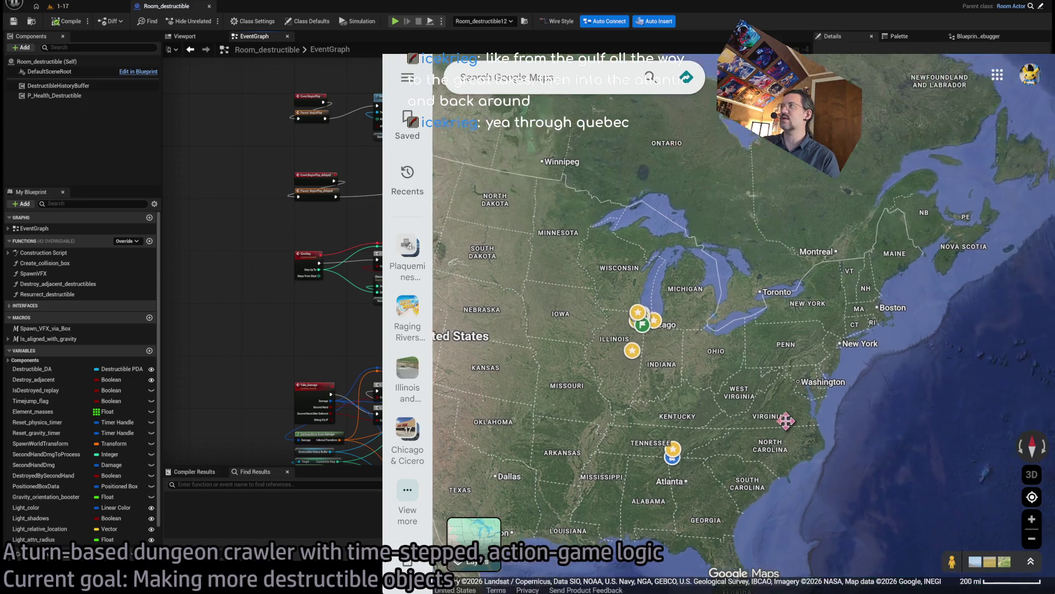
{"action": "scroll", "coordinate": [867, 362], "scroll_direction": "up", "scroll_amount": 2}
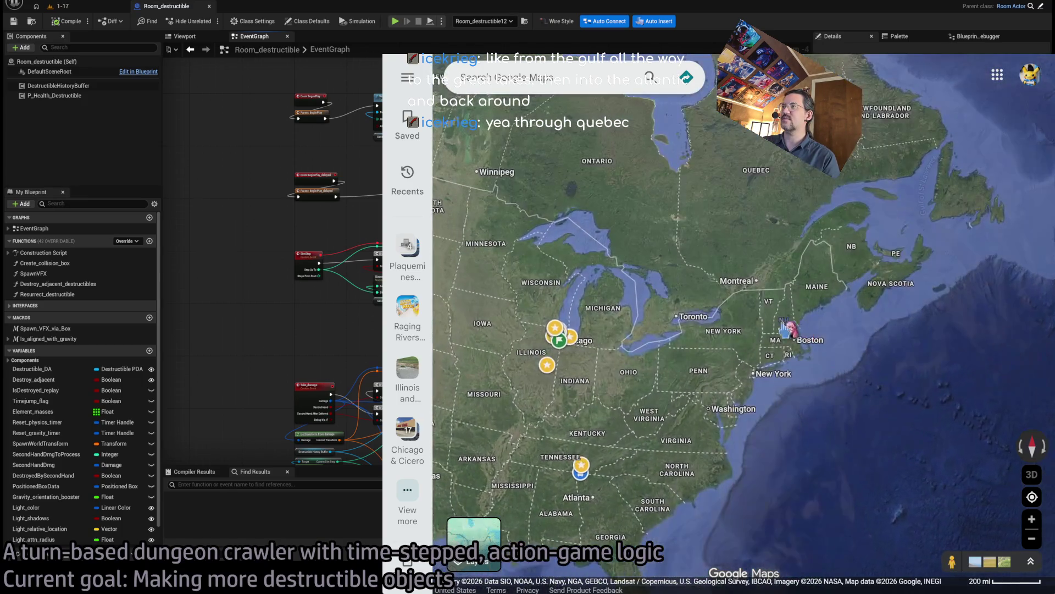
{"action": "scroll", "coordinate": [693, 352], "scroll_direction": "up", "scroll_amount": 2}
{"action": "mouse_move", "coordinate": [958, 314]}
{"action": "left_mouse_down"}
{"action": "mouse_move", "coordinate": [801, 367]}
{"action": "mouse_move", "coordinate": [753, 403]}
{"action": "mouse_move", "coordinate": [753, 440]}
{"action": "left_mouse_up"}
{"action": "mouse_move", "coordinate": [599, 399]}
{"action": "left_mouse_down"}
{"action": "mouse_move", "coordinate": [662, 358]}
{"action": "mouse_move", "coordinate": [734, 360]}
{"action": "mouse_move", "coordinate": [721, 355]}
{"action": "left_mouse_up"}
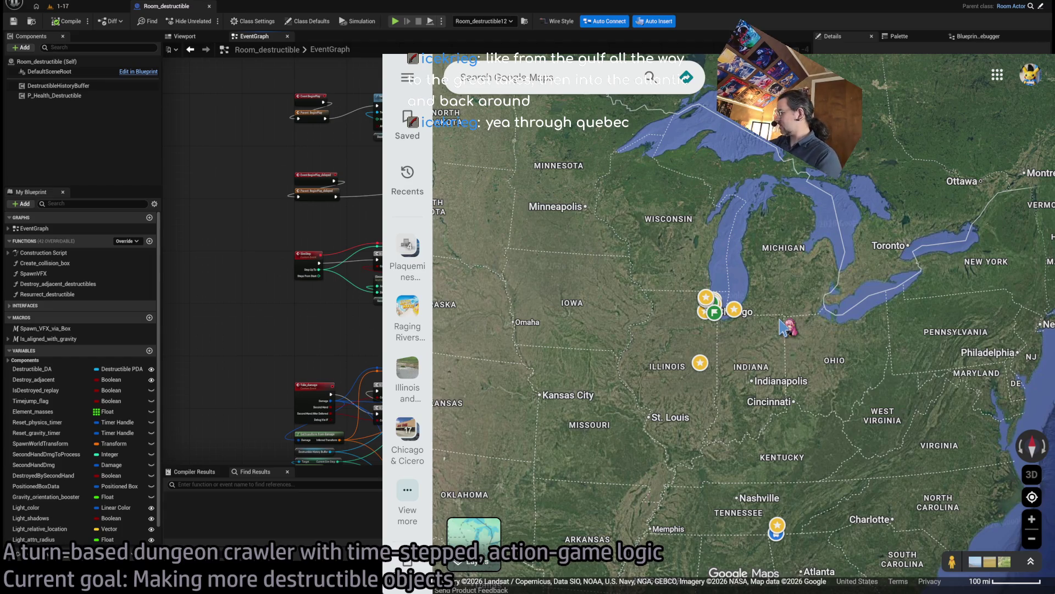
{"action": "scroll", "coordinate": [785, 328], "scroll_direction": "down", "scroll_amount": 2}
{"action": "left_click_drag", "start_coordinate": [880, 437], "coordinate": [779, 440]}
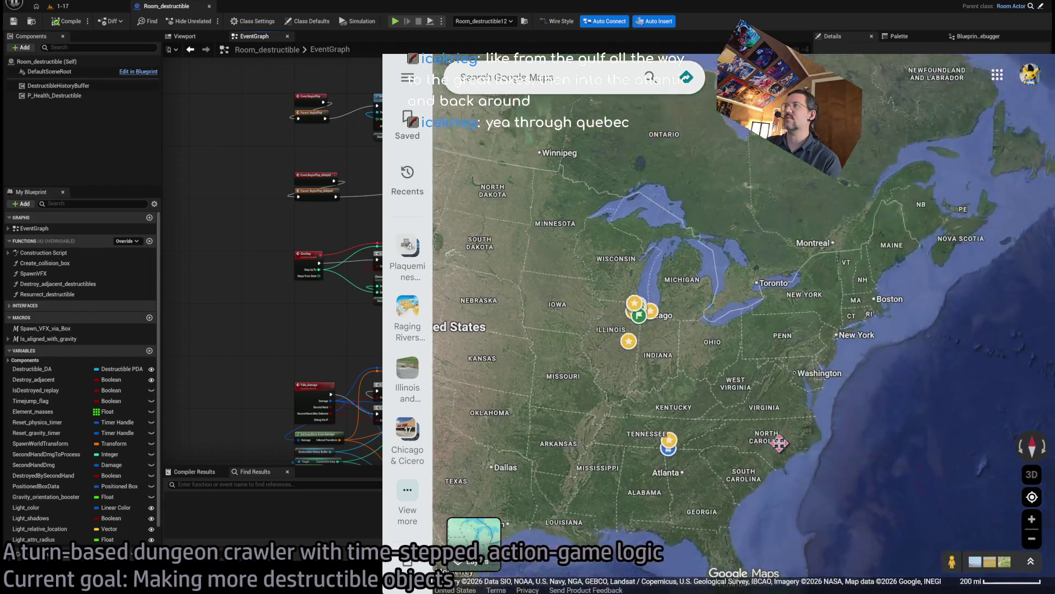
{"action": "mouse_move", "coordinate": [873, 418]}
{"action": "left_mouse_down"}
{"action": "mouse_move", "coordinate": [815, 471]}
{"action": "mouse_move", "coordinate": [818, 484]}
{"action": "mouse_move", "coordinate": [938, 377]}
{"action": "left_mouse_up"}
{"action": "left_click_drag", "start_coordinate": [647, 493], "coordinate": [726, 381]}
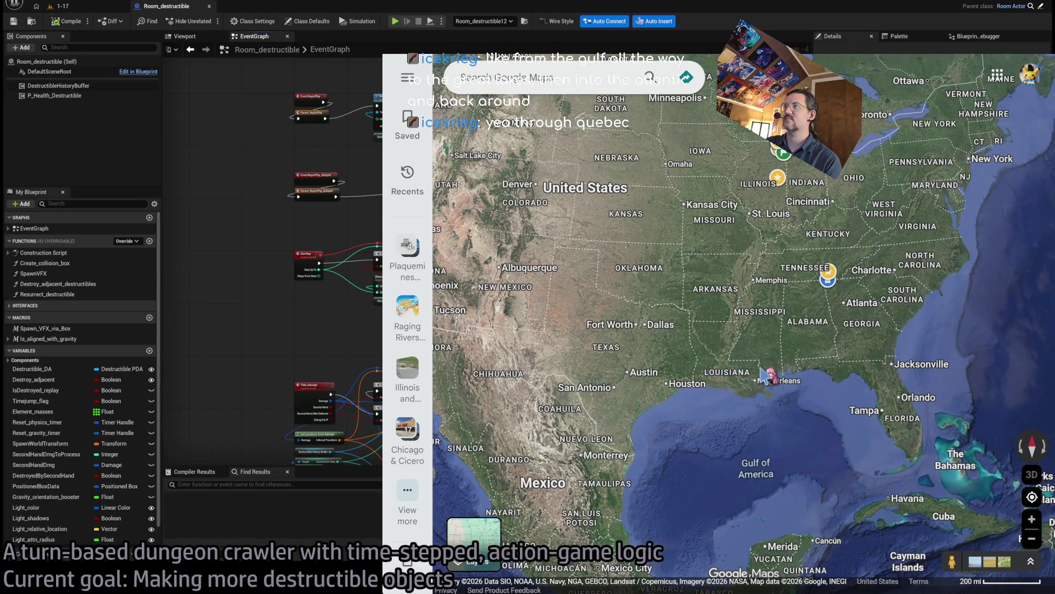
Pan west from Florida and zoom in on southern Louisiana around New Orleans.
{"action": "scroll", "coordinate": [762, 375], "scroll_direction": "up", "scroll_amount": 5}
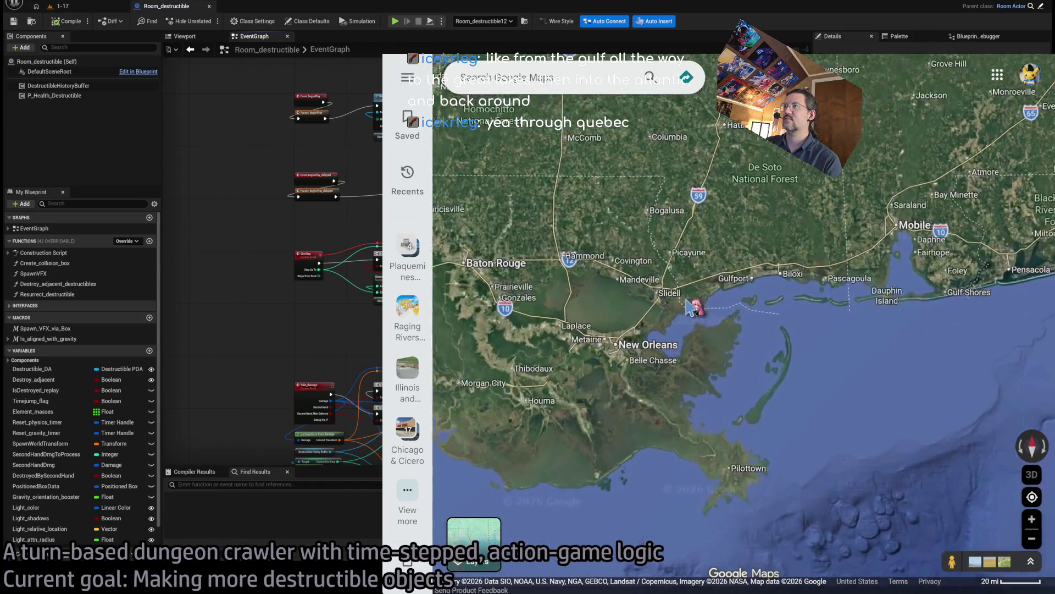
{"action": "scroll", "coordinate": [691, 306], "scroll_direction": "up", "scroll_amount": 3}
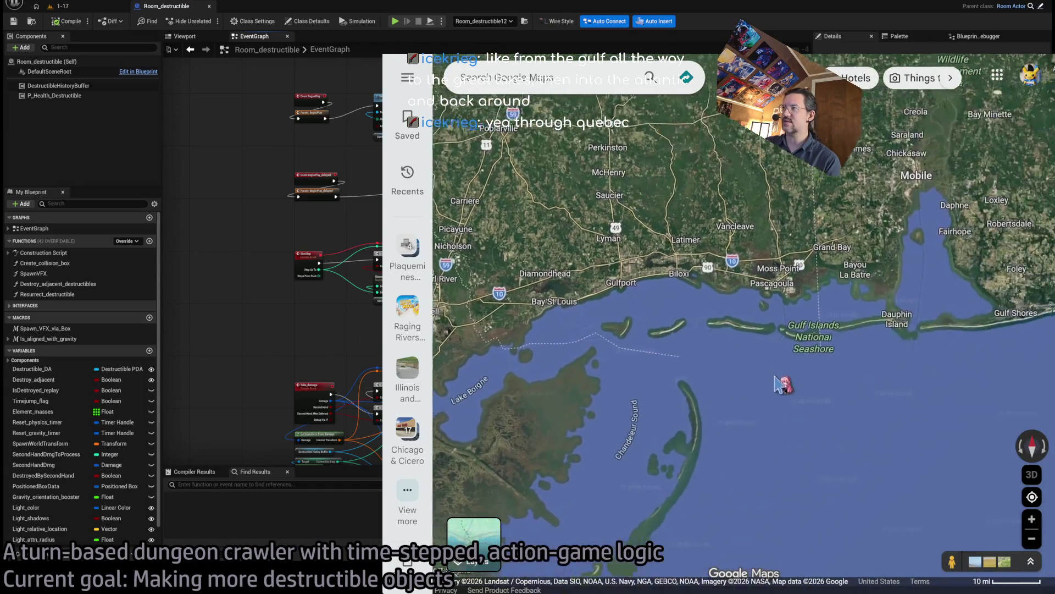
{"action": "scroll", "coordinate": [781, 385], "scroll_direction": "down", "scroll_amount": 6}
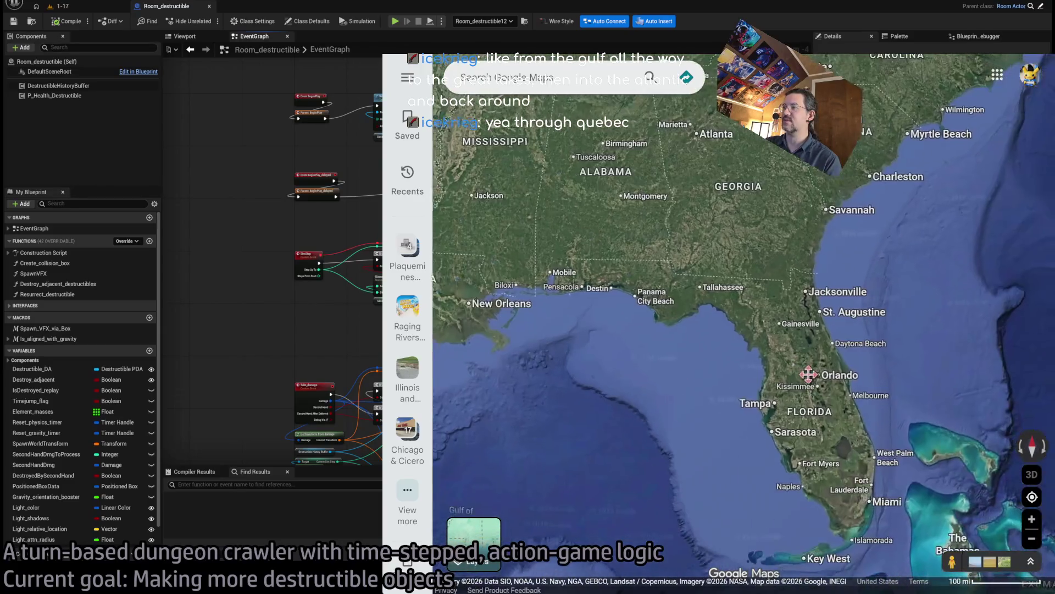
{"action": "left_click_drag", "start_coordinate": [809, 374], "coordinate": [749, 424]}
{"action": "scroll", "coordinate": [808, 394], "scroll_direction": "up", "scroll_amount": 2}
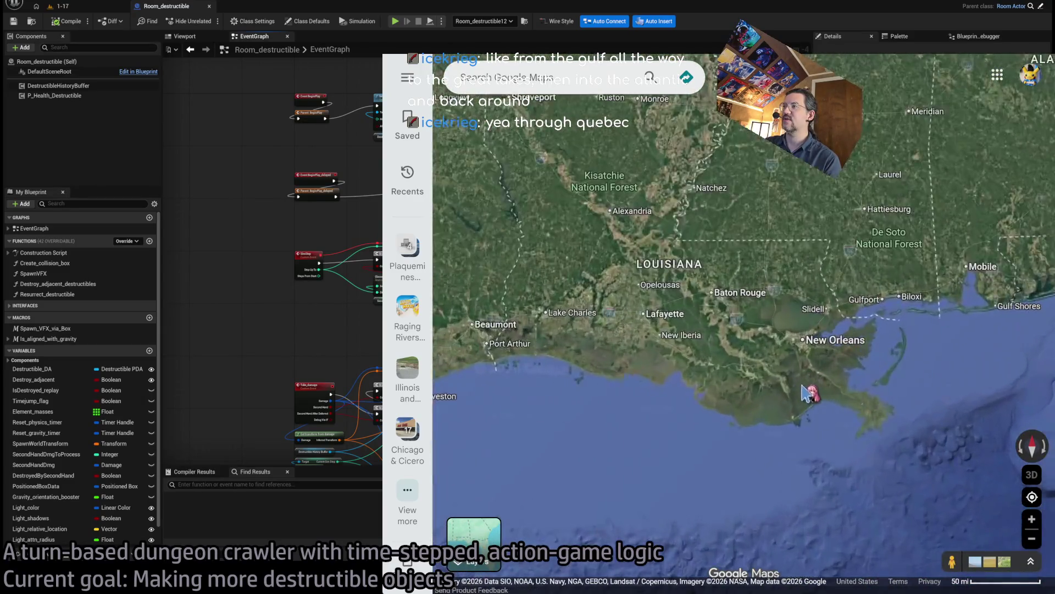
{"action": "scroll", "coordinate": [808, 394], "scroll_direction": "up", "scroll_amount": 2}
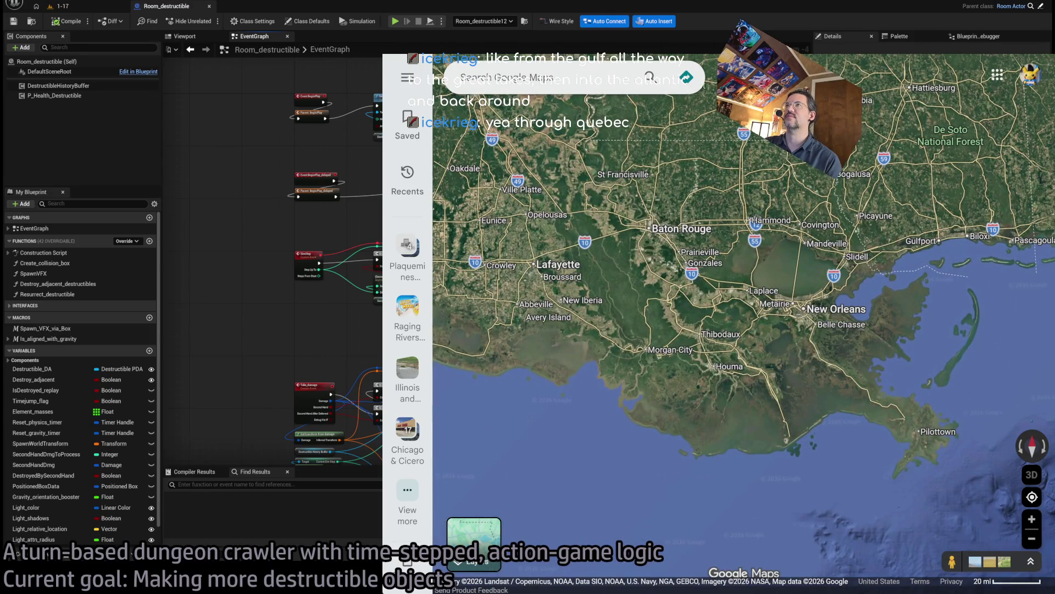
Ask Gemini how important the Great Lakes and Mississippi are for logistics today versus the past.
{"action": "mouse_move", "coordinate": [550, 55]}
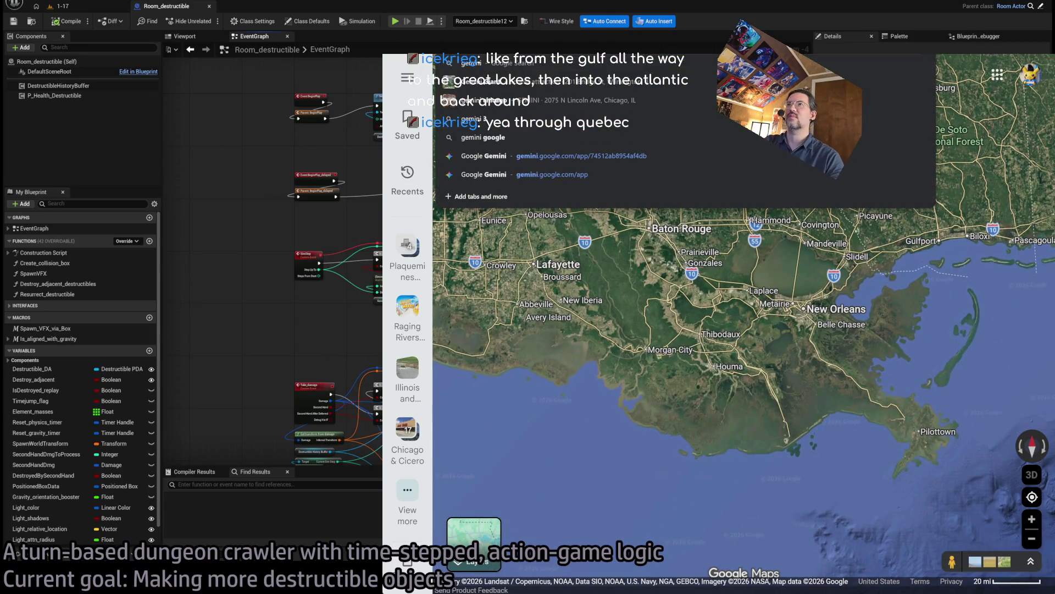
{"action": "left_click", "coordinate": [694, 114]}
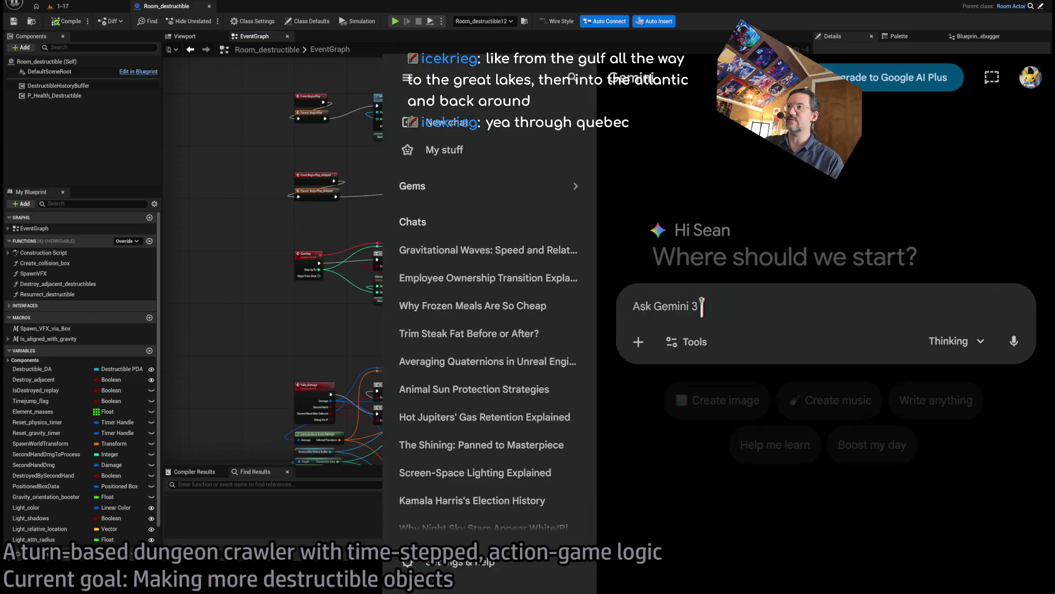
{"action": "type", "text": "How important is the Mississippi river"}
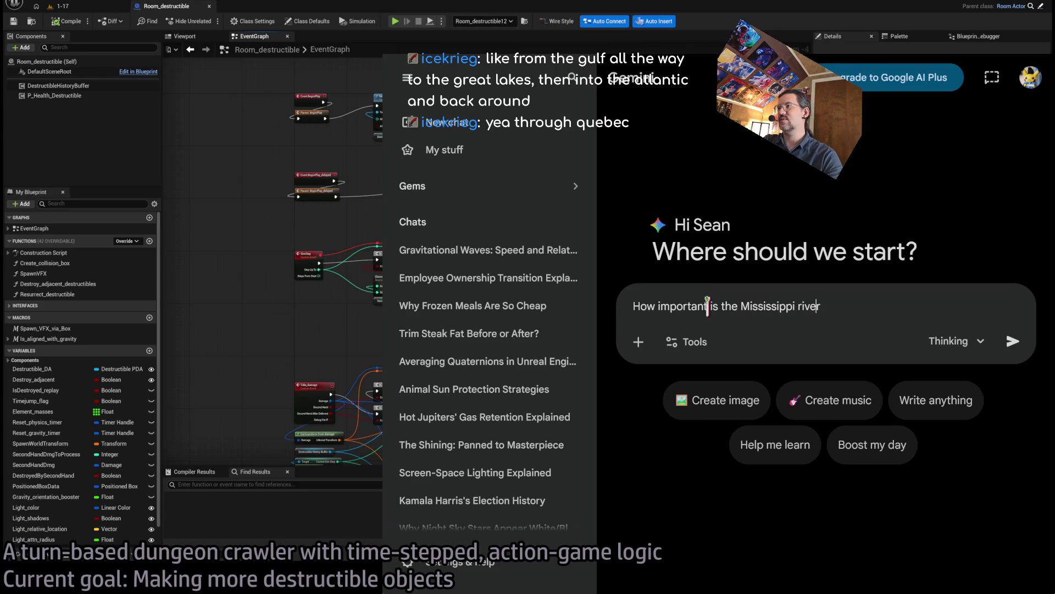
{"action": "type", "text": "Great Lakes and the"}
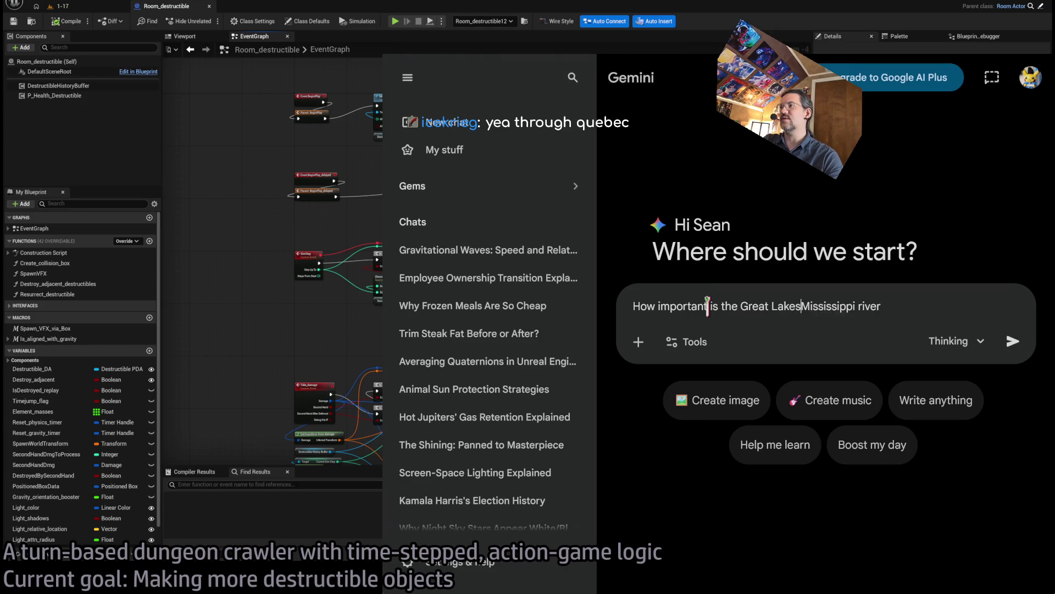
{"action": "key", "text": "End"}
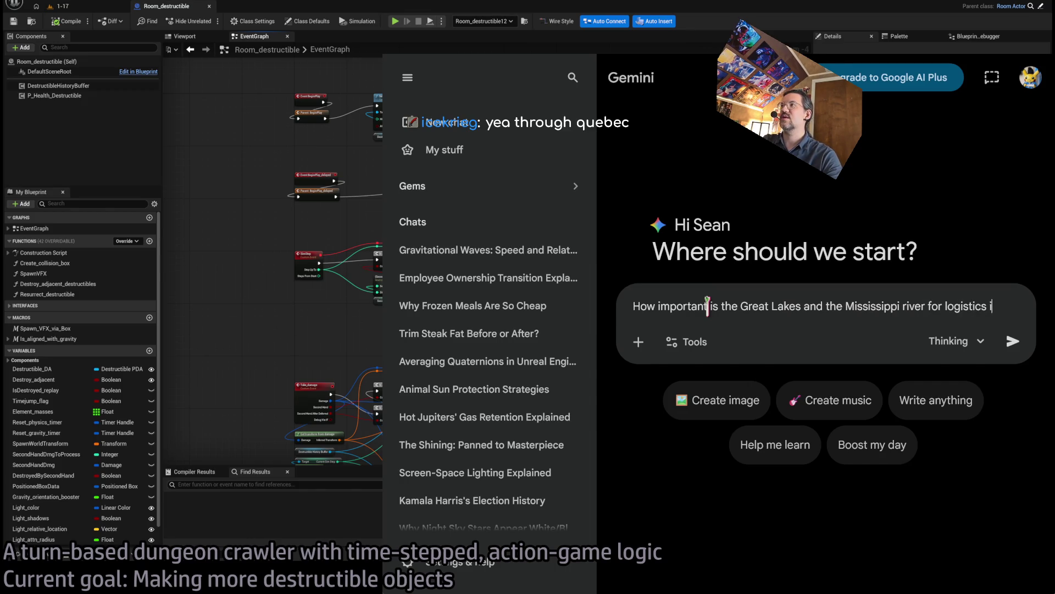
{"action": "type", "text": "n the modern era compare"}
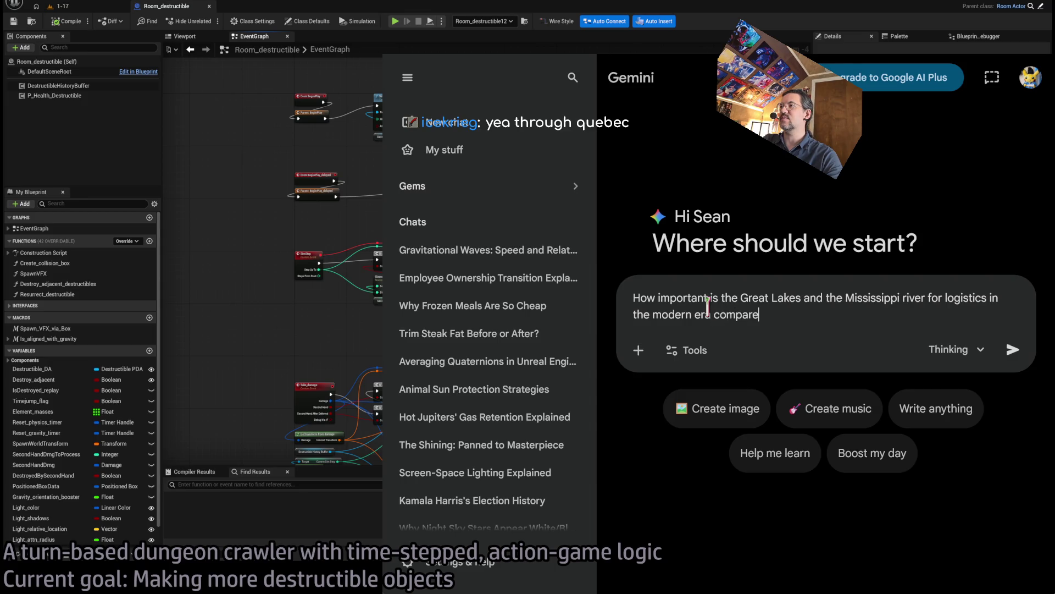
{"action": "type", "text": " past?"}
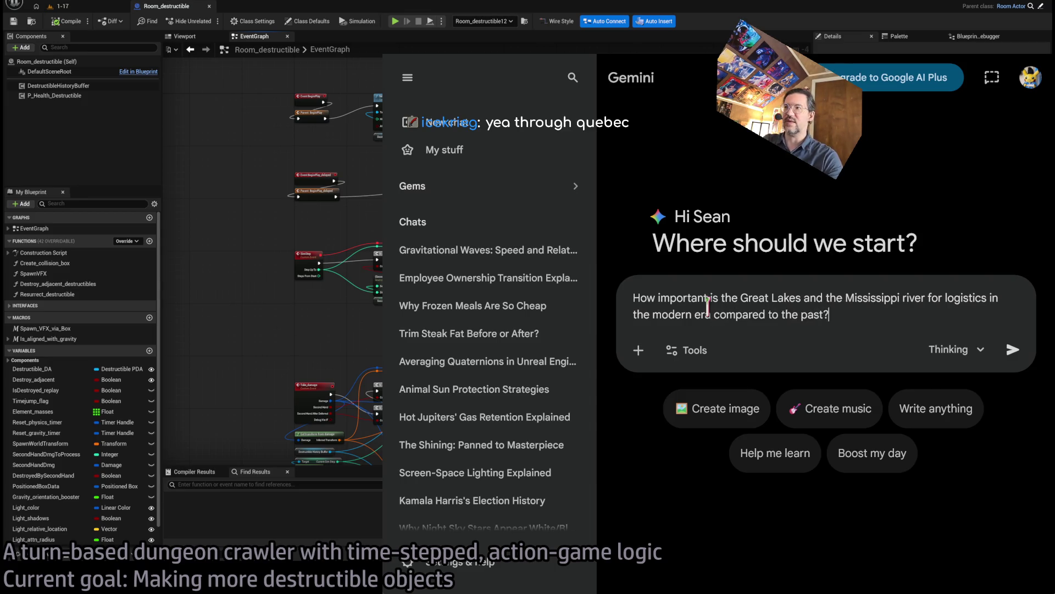
{"action": "key", "text": "Return"}
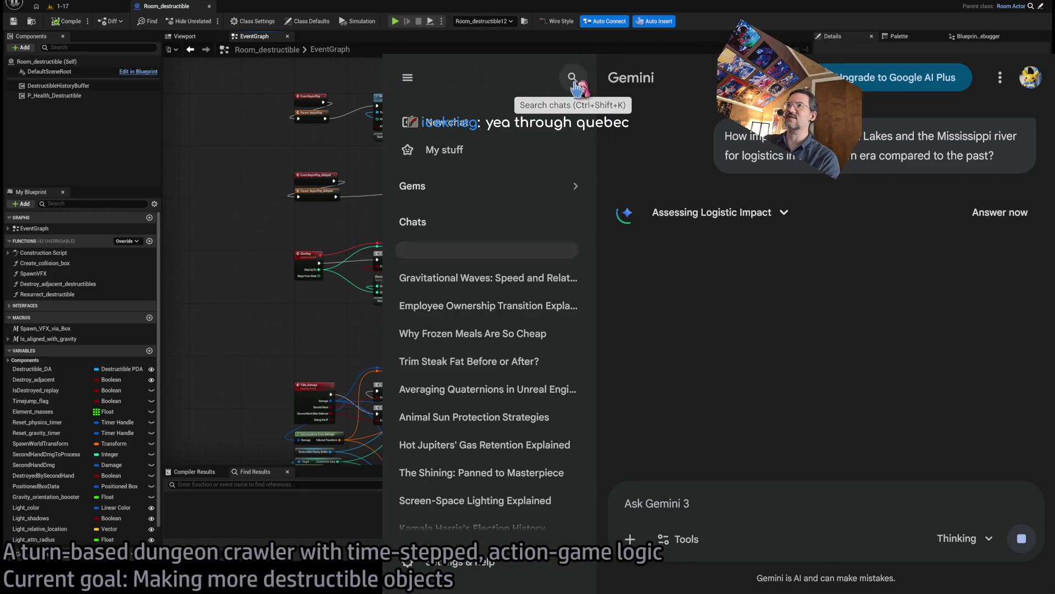
Hide the past chats and read through the Great Lakes and Mississippi logistics answer.
{"action": "left_click", "coordinate": [408, 77]}
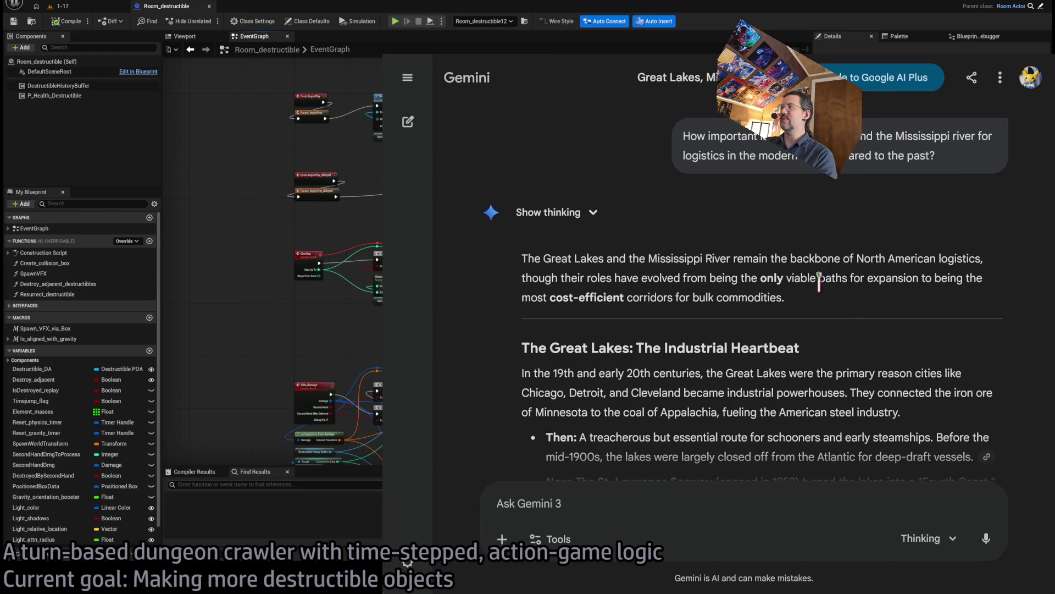
{"action": "scroll", "coordinate": [481, 215], "scroll_direction": "down", "scroll_amount": 3}
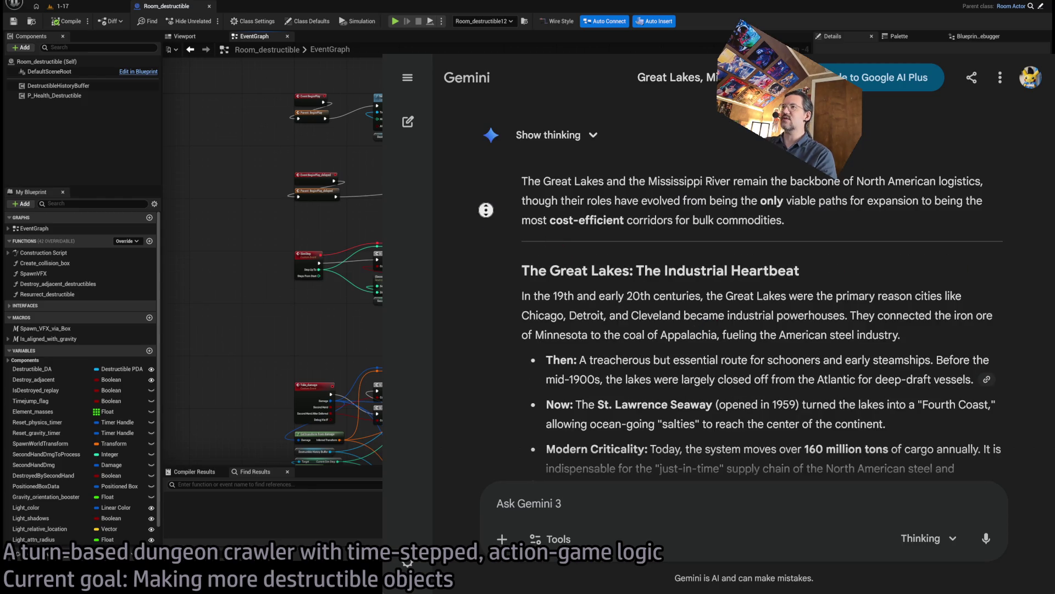
{"action": "scroll", "coordinate": [485, 245], "scroll_direction": "down", "scroll_amount": 1}
{"action": "scroll", "coordinate": [497, 264], "scroll_direction": "down", "scroll_amount": 2}
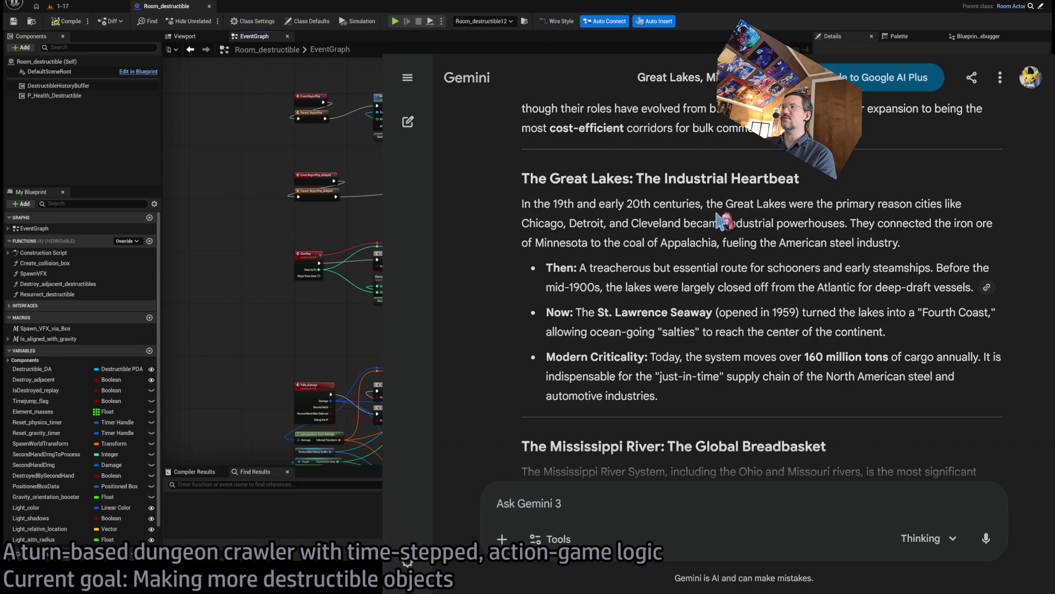
{"action": "middle_click", "coordinate": [476, 246]}
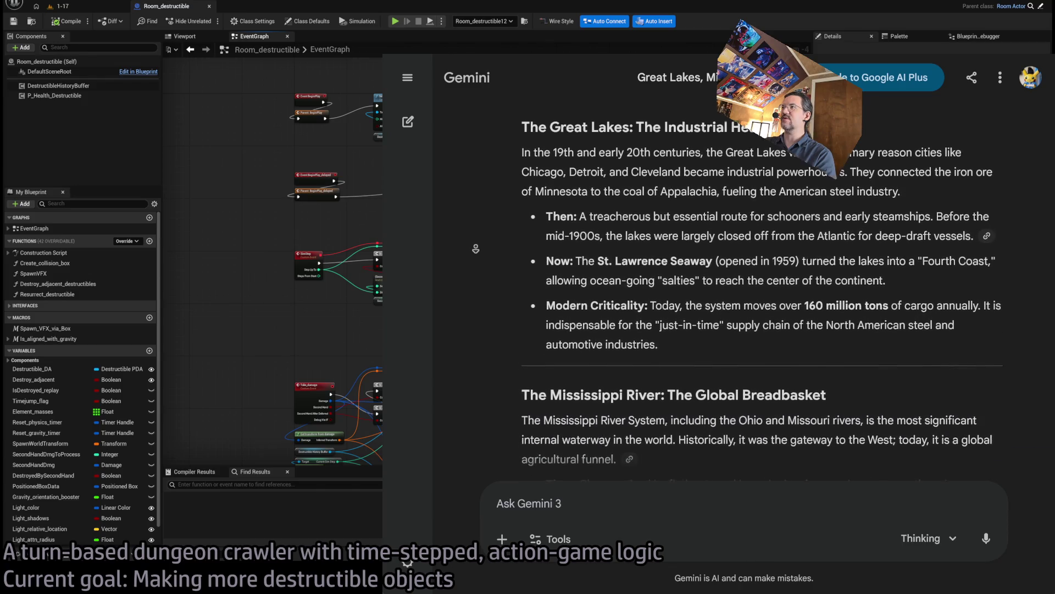
{"action": "middle_click", "coordinate": [477, 252]}
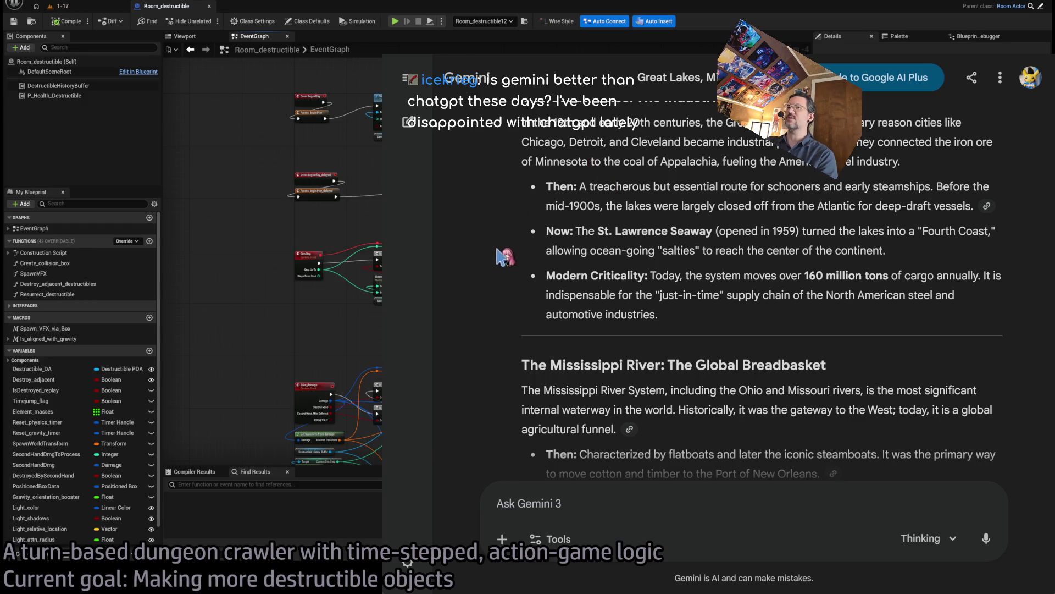
{"action": "scroll", "coordinate": [500, 253], "scroll_direction": "up", "scroll_amount": 1}
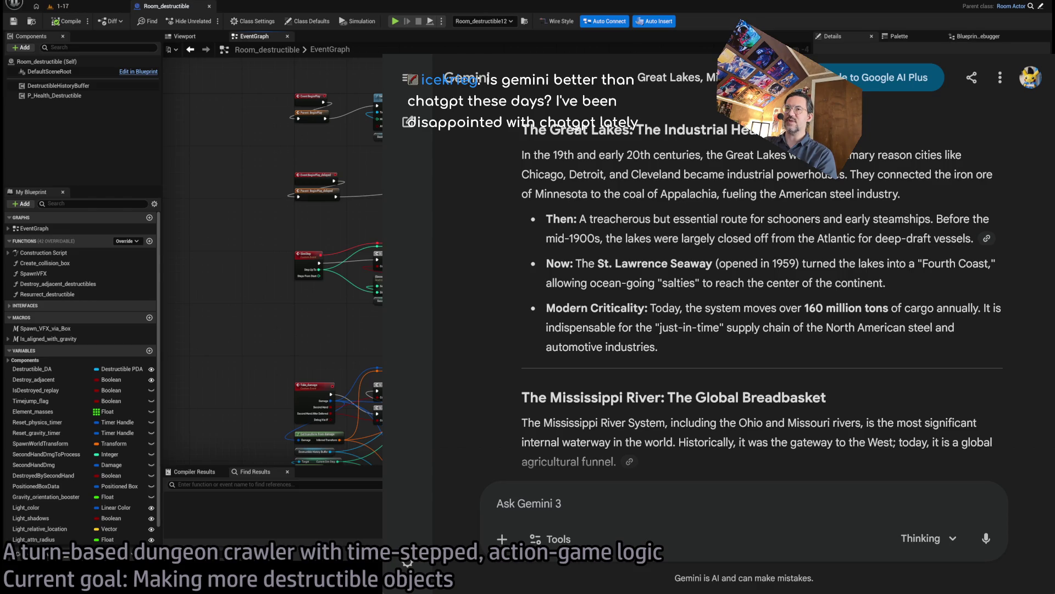
{"action": "left_click_drag", "start_coordinate": [546, 308], "coordinate": [612, 308]}
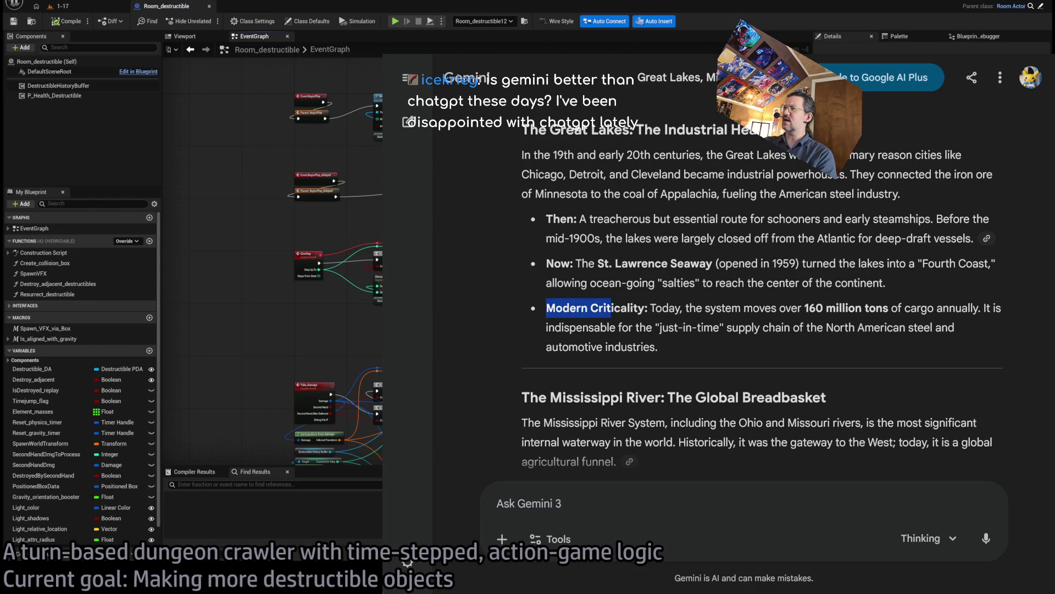
{"action": "left_click", "coordinate": [501, 346]}
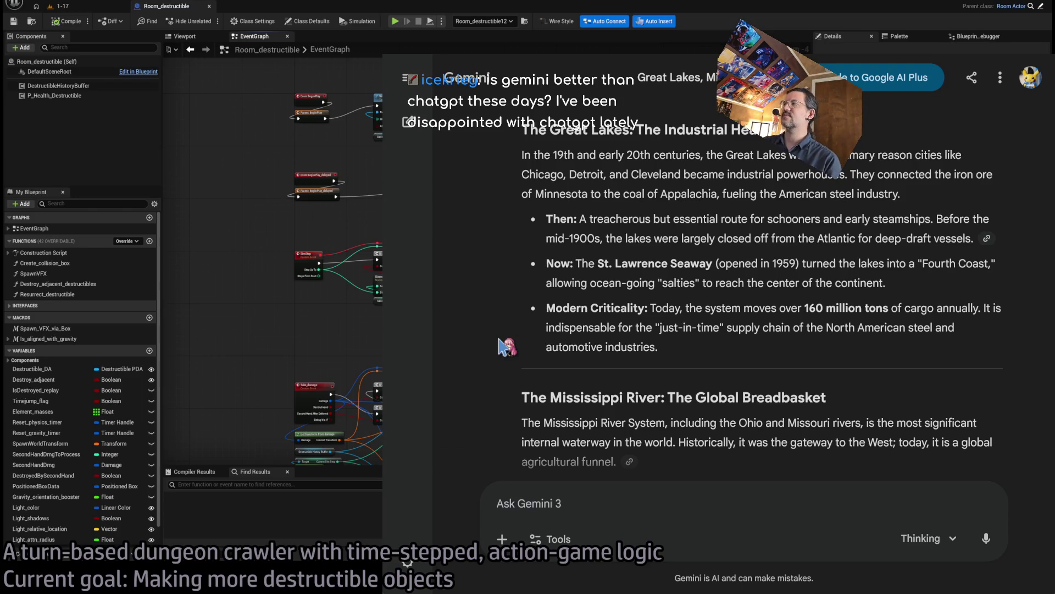
{"action": "scroll", "coordinate": [499, 340], "scroll_direction": "up", "scroll_amount": 2}
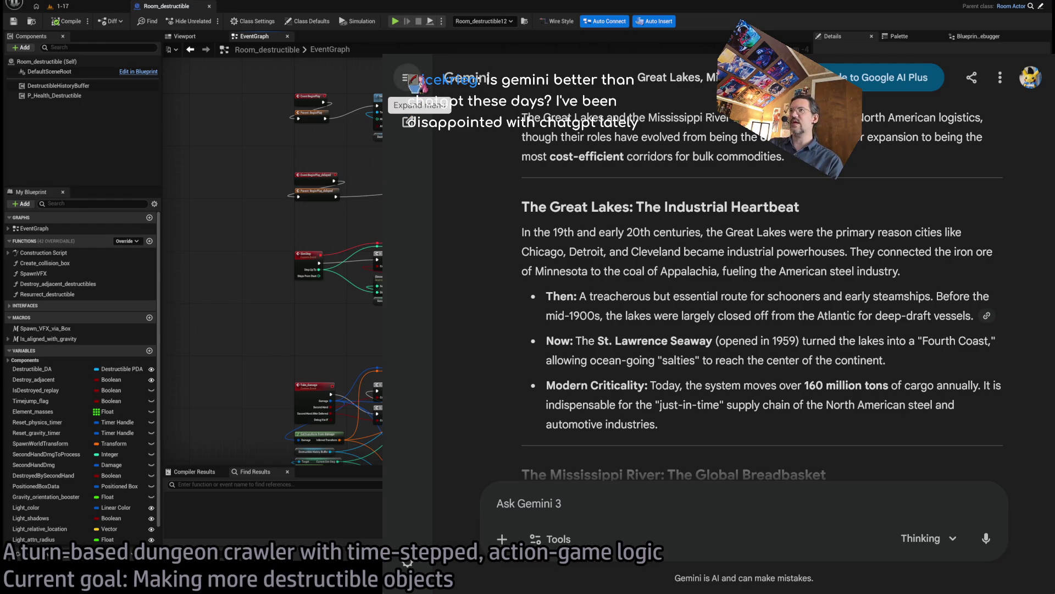
Show the chat list again and browse the gravitational waves and employee ownership chats.
{"action": "left_click", "coordinate": [409, 80]}
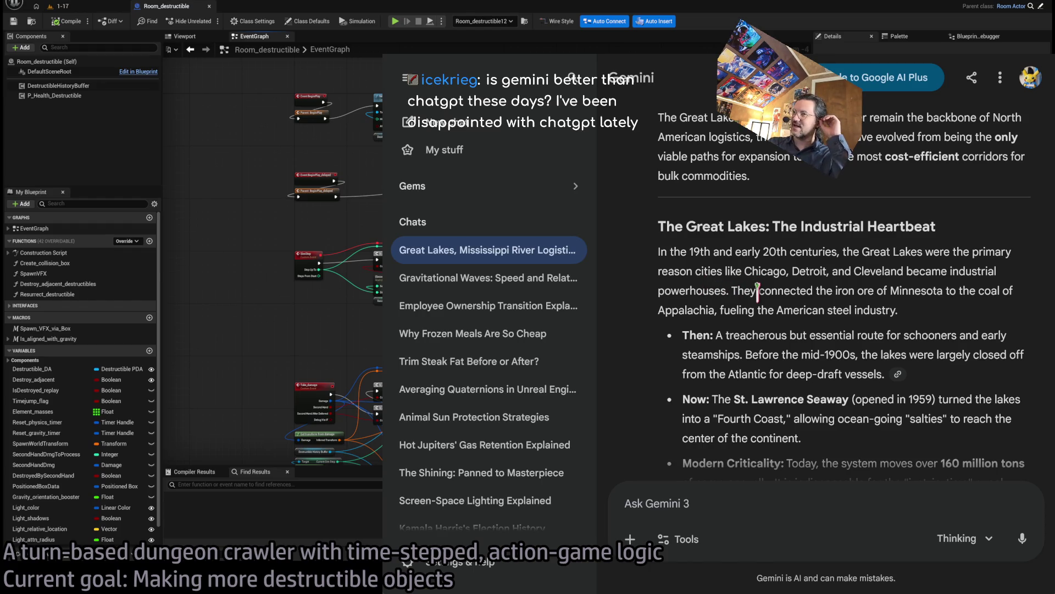
{"action": "left_click", "coordinate": [514, 278]}
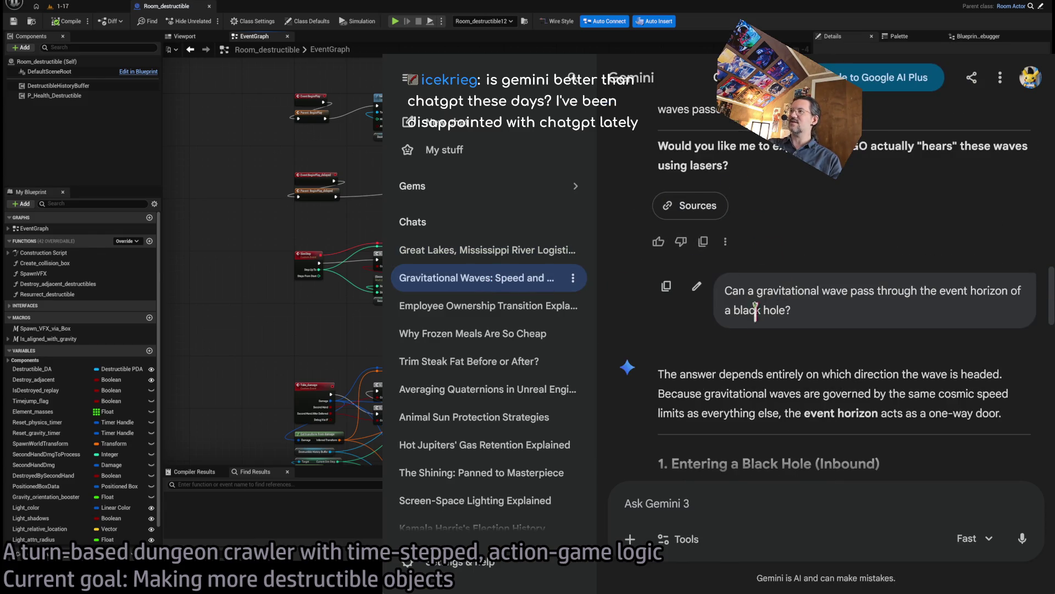
{"action": "scroll", "coordinate": [747, 319], "scroll_direction": "up", "scroll_amount": 10}
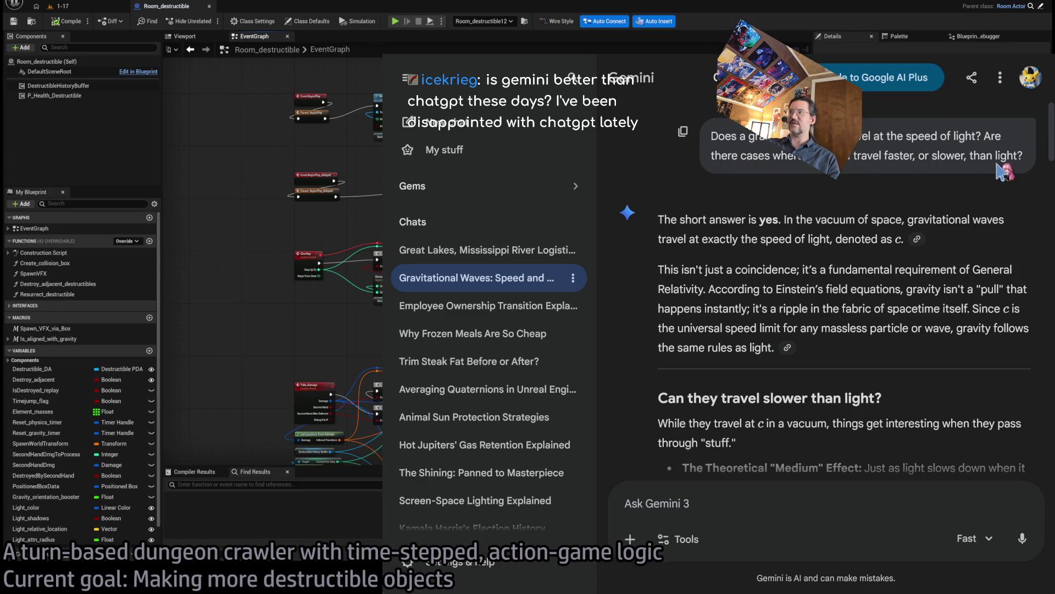
{"action": "left_click", "coordinate": [506, 307]}
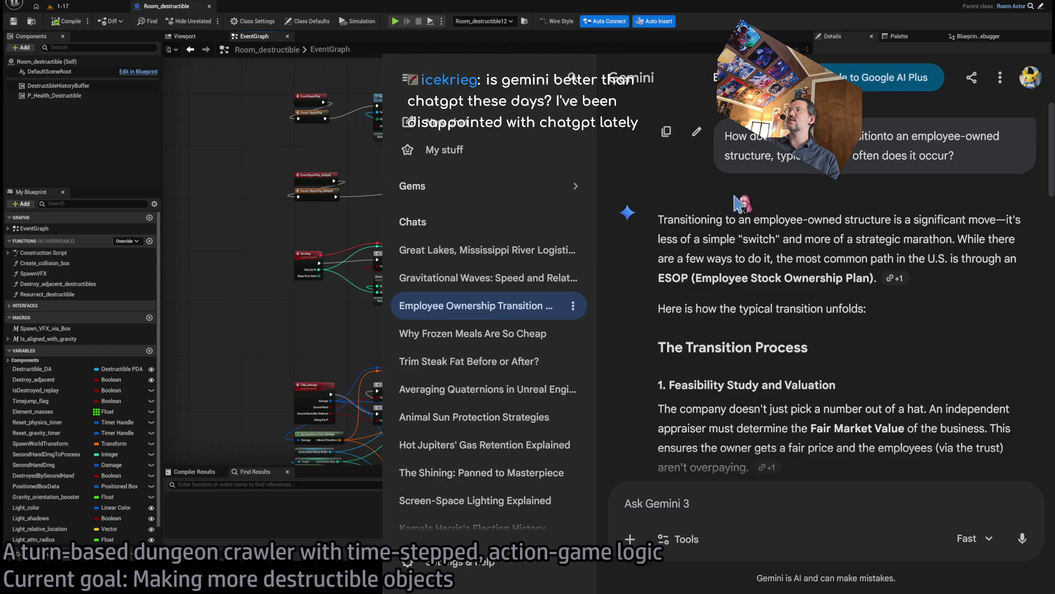
{"action": "double_click", "coordinate": [876, 136]}
{"action": "left_click", "coordinate": [735, 136]}
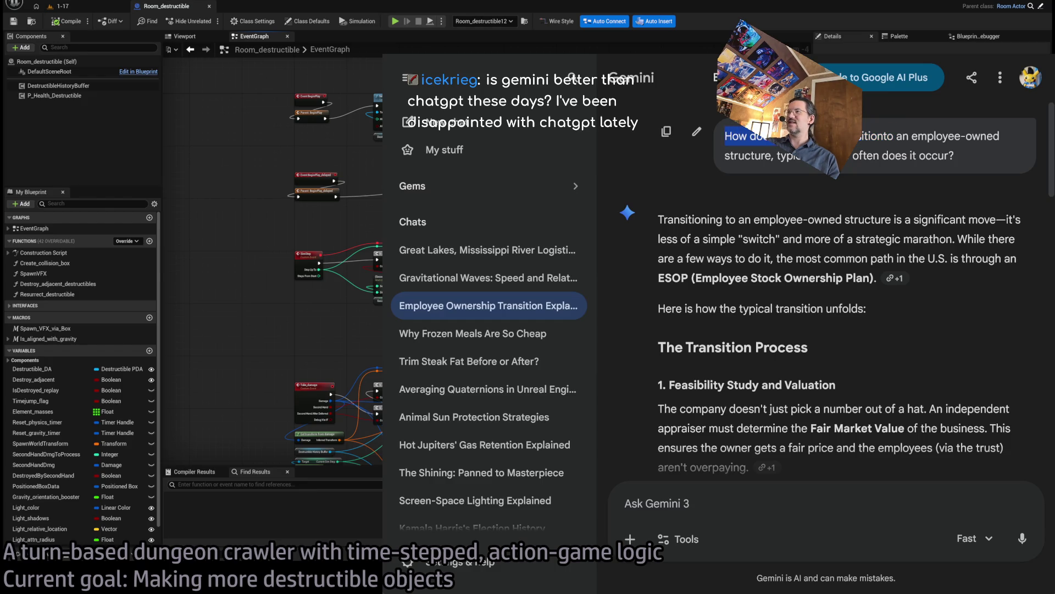
{"action": "left_click", "coordinate": [944, 155]}
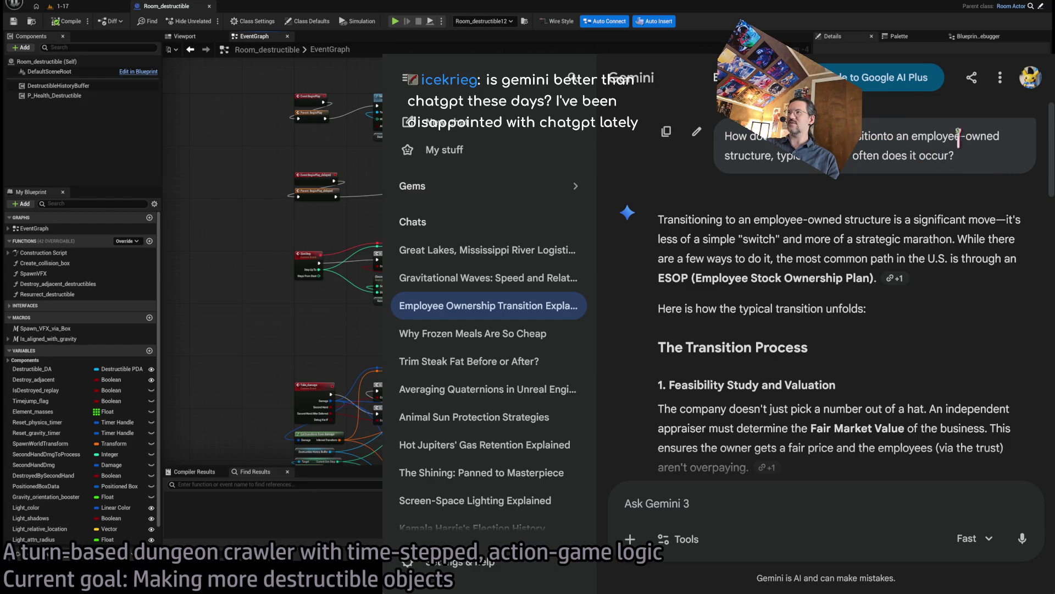
{"action": "mouse_move", "coordinate": [862, 136]}
{"action": "left_mouse_down"}
{"action": "mouse_move", "coordinate": [962, 136]}
{"action": "mouse_move", "coordinate": [797, 156]}
{"action": "left_mouse_up"}
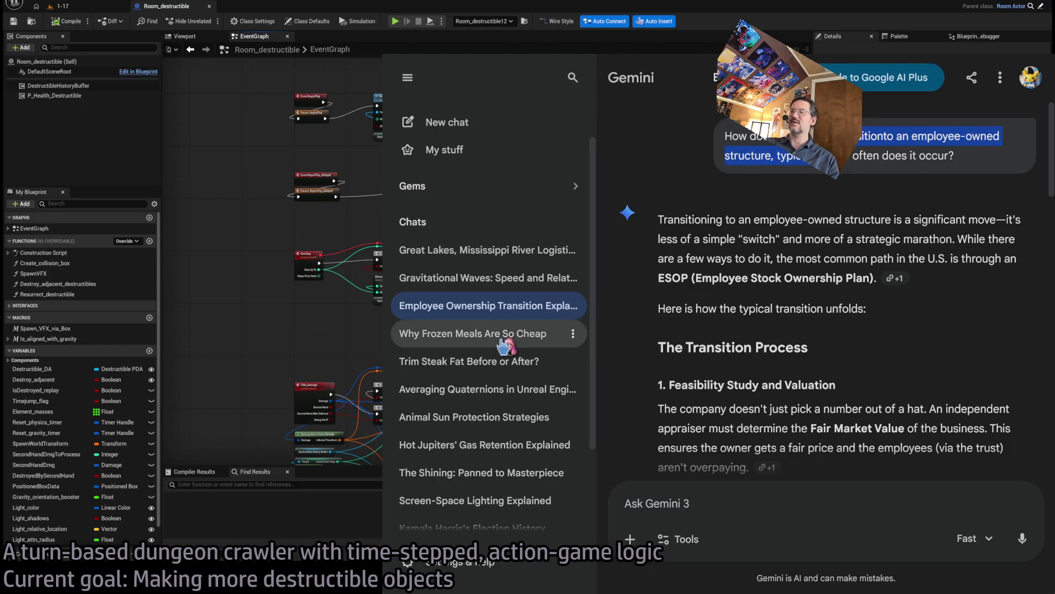
Look through the Frozen Meals and Great Lakes chats, then return to the gravitational waves chat.
{"action": "left_click", "coordinate": [566, 329]}
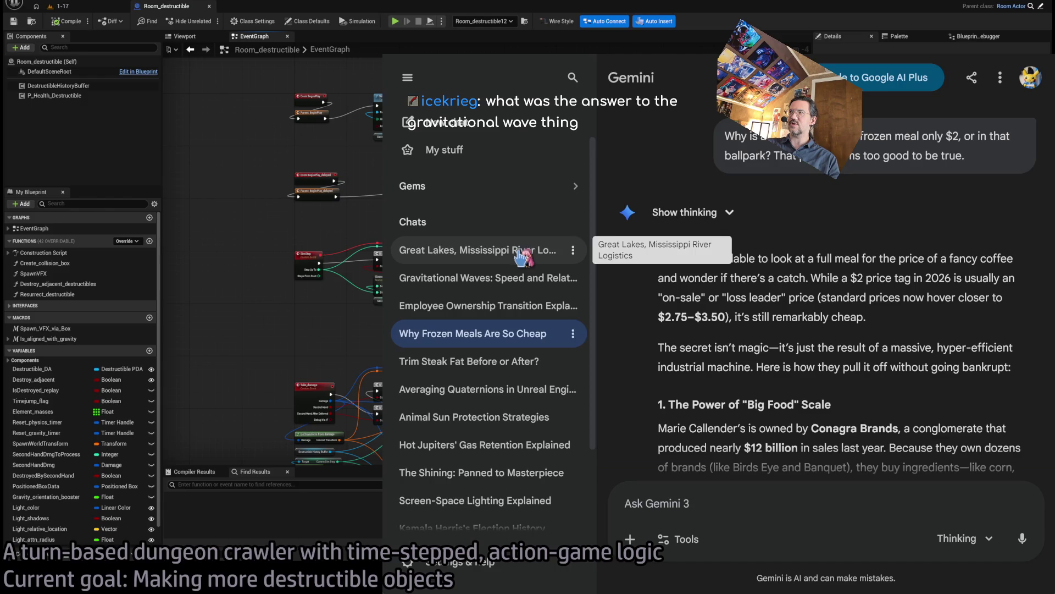
{"action": "mouse_move", "coordinate": [882, 234]}
{"action": "left_mouse_down"}
{"action": "mouse_move", "coordinate": [901, 330]}
{"action": "mouse_move", "coordinate": [887, 227]}
{"action": "left_mouse_up"}
{"action": "left_click", "coordinate": [918, 190]}
{"action": "mouse_move", "coordinate": [745, 136]}
{"action": "left_mouse_down"}
{"action": "mouse_move", "coordinate": [1017, 289]}
{"action": "mouse_move", "coordinate": [928, 363]}
{"action": "left_mouse_up"}
{"action": "left_click", "coordinate": [924, 355]}
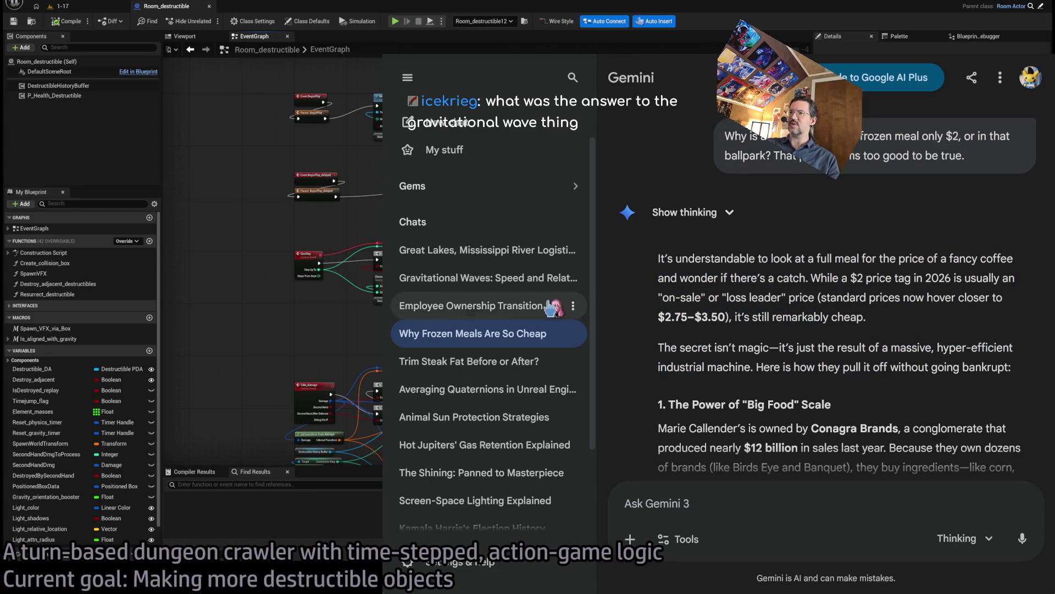
{"action": "left_click", "coordinate": [514, 263]}
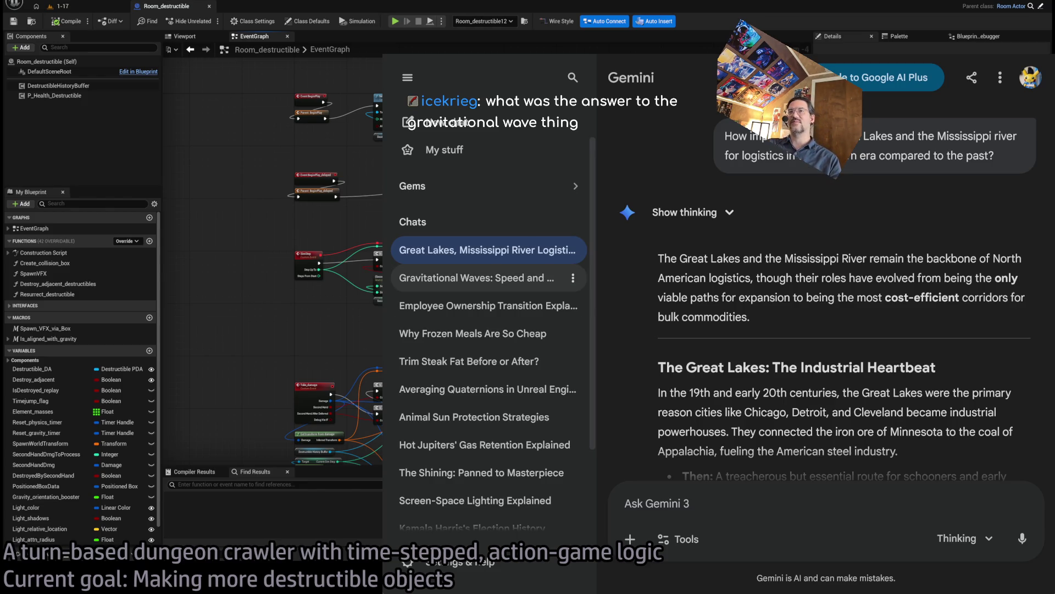
{"action": "left_click", "coordinate": [502, 291]}
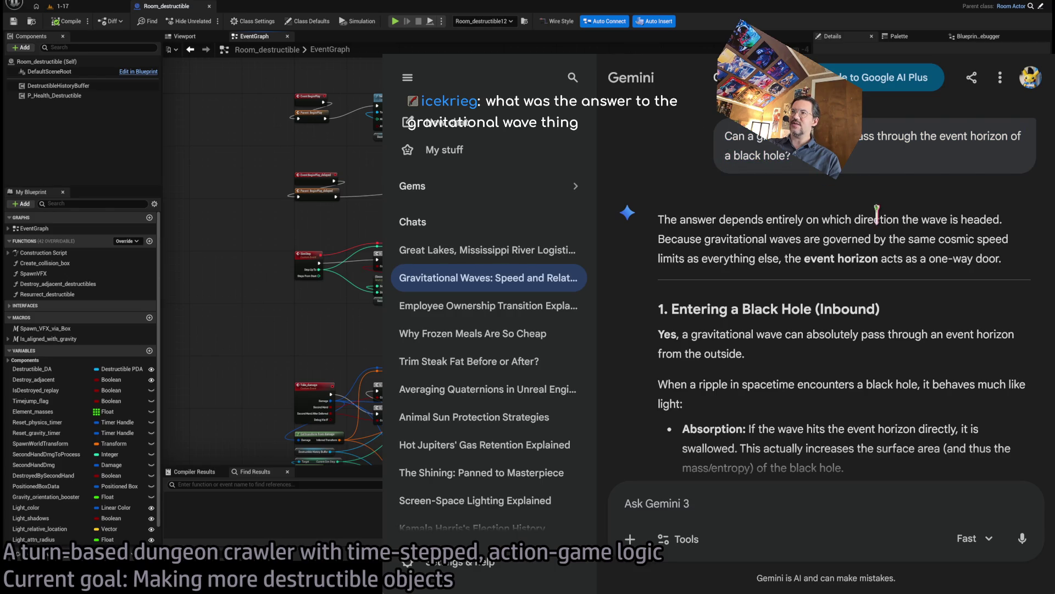
{"action": "left_click_drag", "start_coordinate": [663, 219], "coordinate": [907, 404]}
{"action": "left_click", "coordinate": [882, 383]}
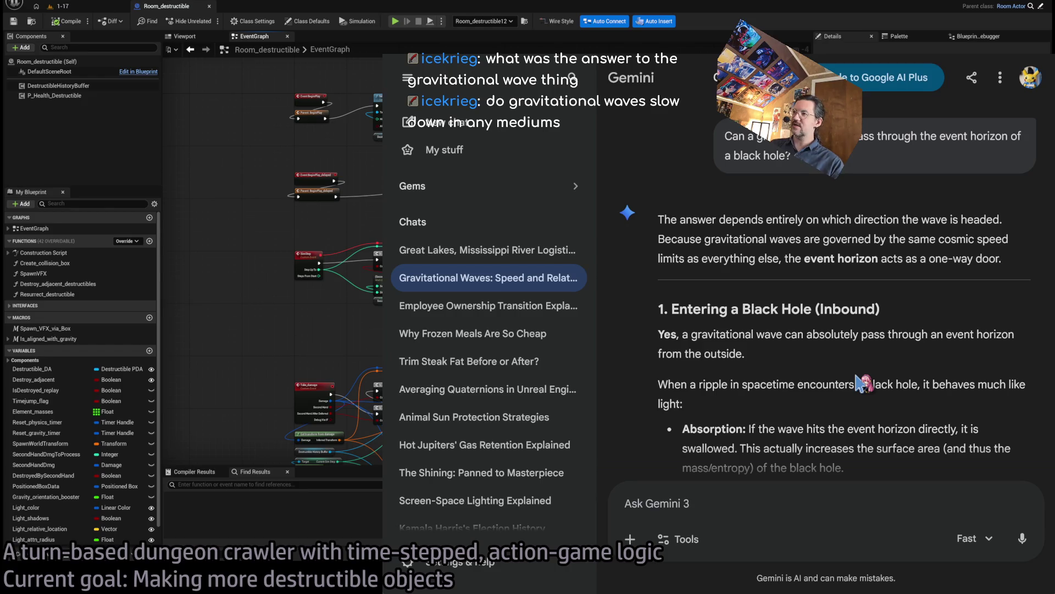
{"action": "scroll", "coordinate": [861, 383], "scroll_direction": "down", "scroll_amount": 15}
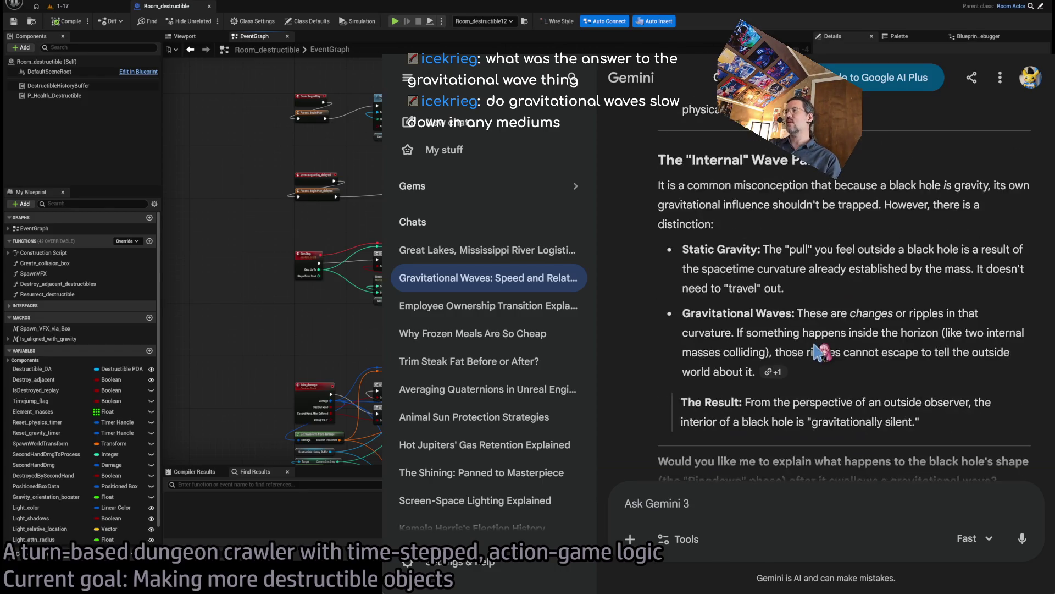
{"action": "scroll", "coordinate": [861, 343], "scroll_direction": "up", "scroll_amount": 5}
{"action": "scroll", "coordinate": [860, 343], "scroll_direction": "down", "scroll_amount": 5}
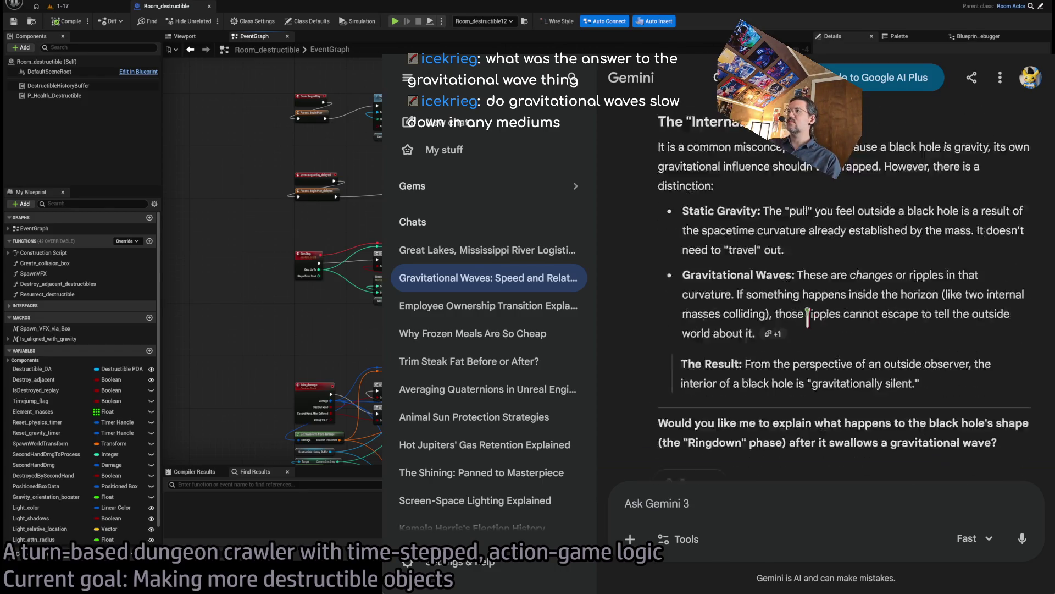
{"action": "left_click", "coordinate": [784, 501]}
Ask whether a gravitational wave slows down through a medium like cosmic dust, as light does.
{"action": "type", "text": "Does a"}
{"action": "key", "text": "BackSpace"}
{"action": "key", "text": "BackSpace"}
{"action": "key", "text": "BackSpace"}
{"action": "type", "text": "If light can slow down when"}
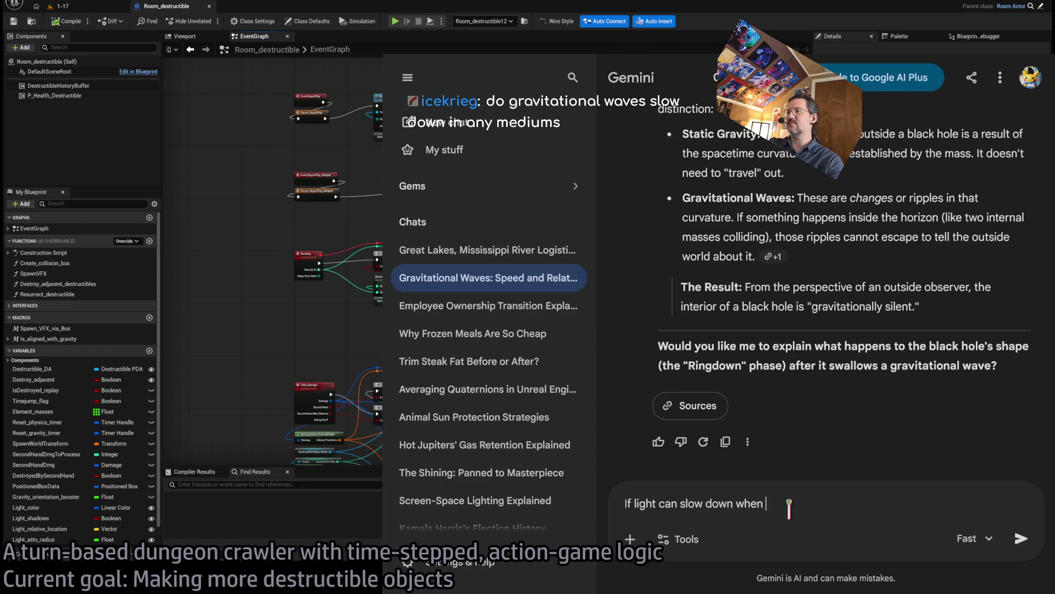
{"action": "type", "text": "ling throu"}
{"action": "type", "text": "gh a mediu"}
{"action": "type", "text": "c dust, doe"}
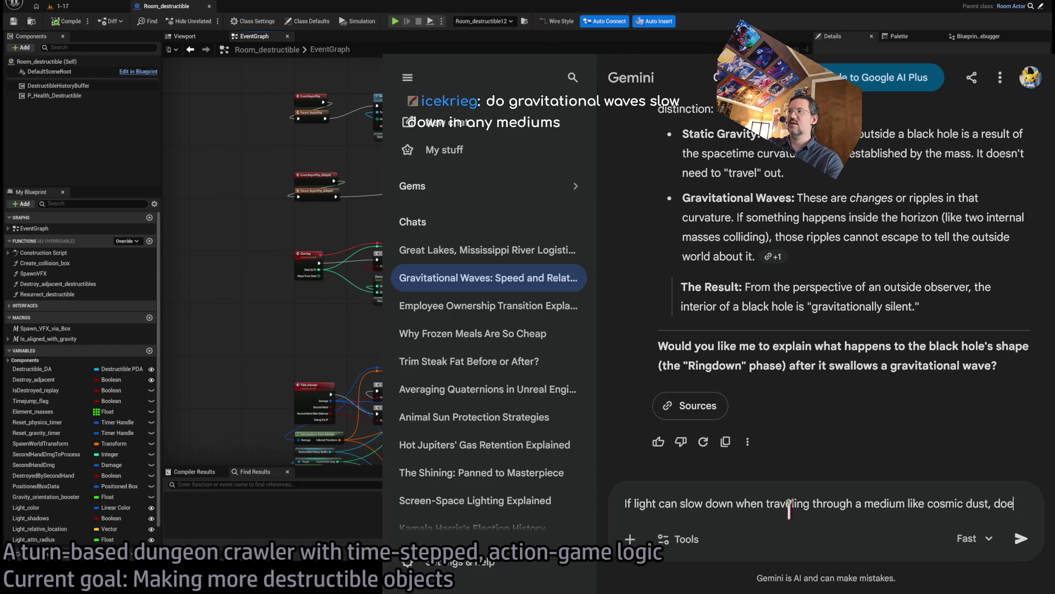
{"action": "type", "text": "s a gravitational wave suffer the same def"}
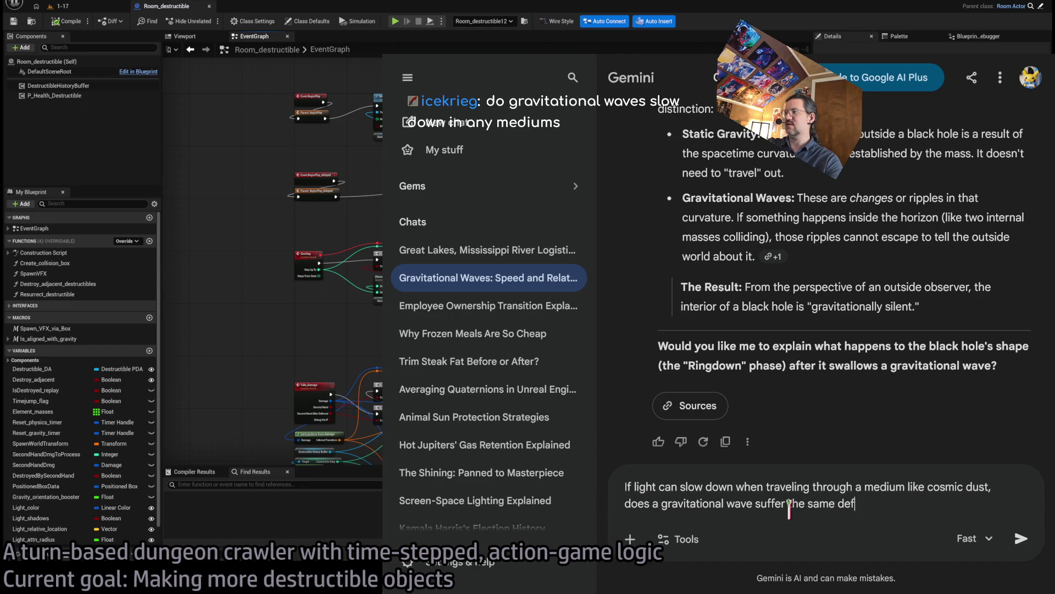
{"action": "key", "text": "BackSpace"}
{"action": "key", "text": "BackSpace"}
{"action": "key", "text": "BackSpace"}
{"action": "type", "text": "speed p"}
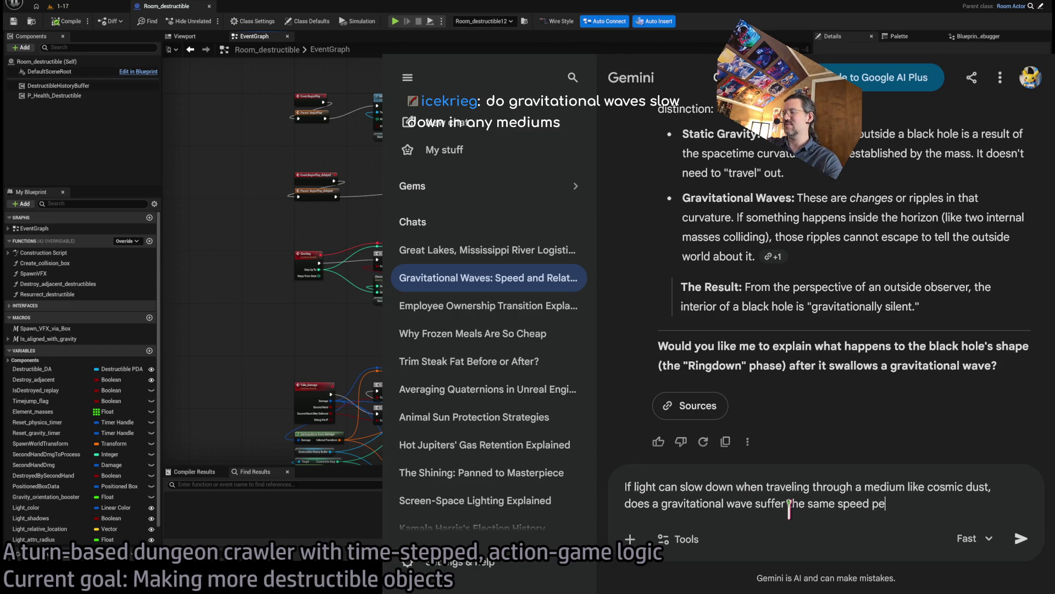
{"action": "key", "text": "BackSpace"}
{"action": "type", "text": "redu"}
{"action": "type", "text": "?"}
{"action": "key", "text": "Return"}
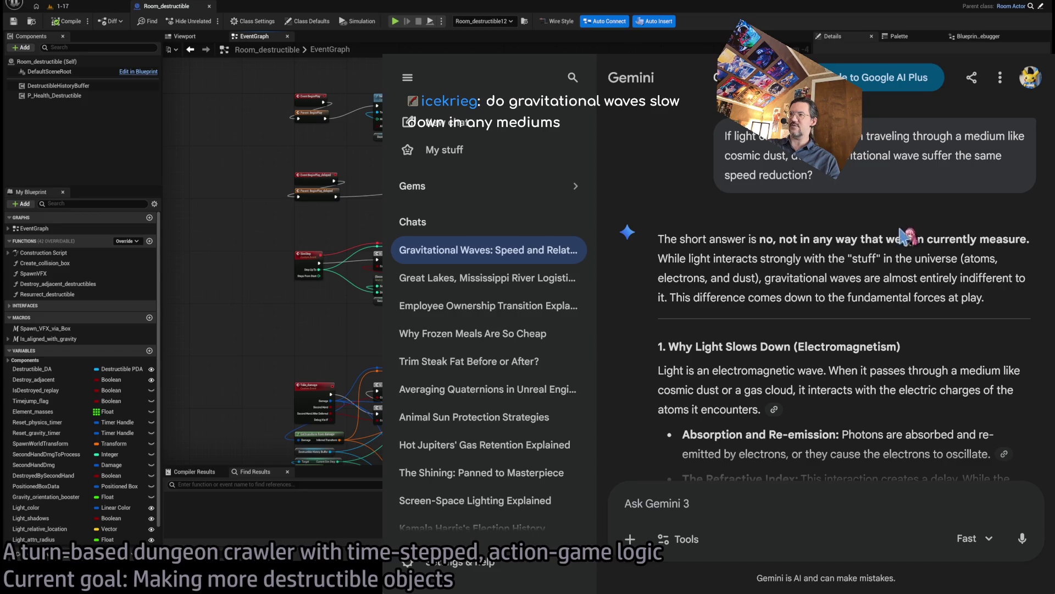
{"action": "scroll", "coordinate": [902, 247], "scroll_direction": "down", "scroll_amount": 2}
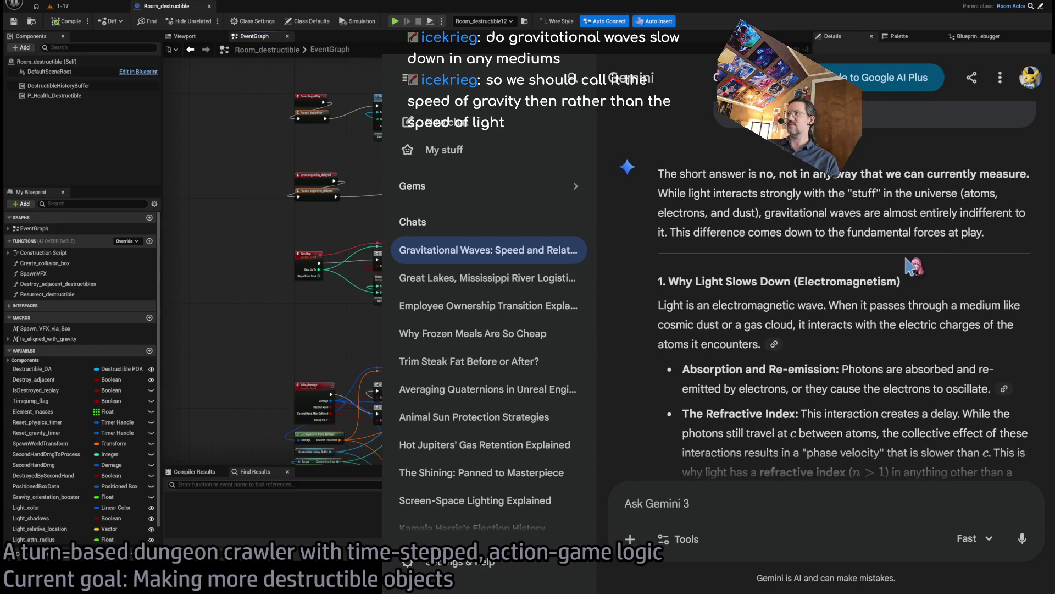
{"action": "scroll", "coordinate": [780, 217], "scroll_direction": "down", "scroll_amount": 2}
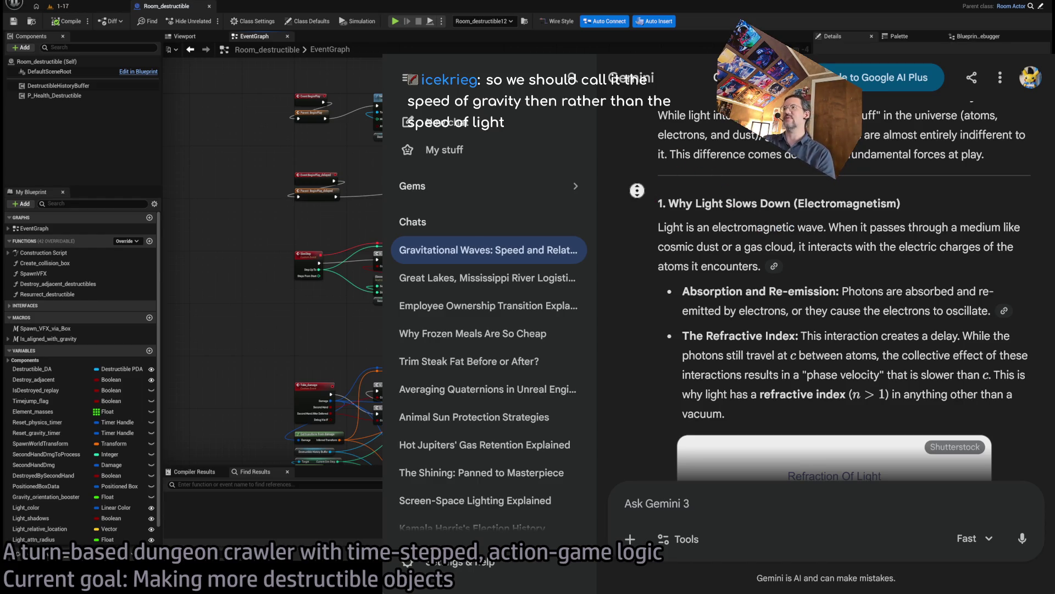
{"action": "scroll", "coordinate": [848, 216], "scroll_direction": "down", "scroll_amount": 1}
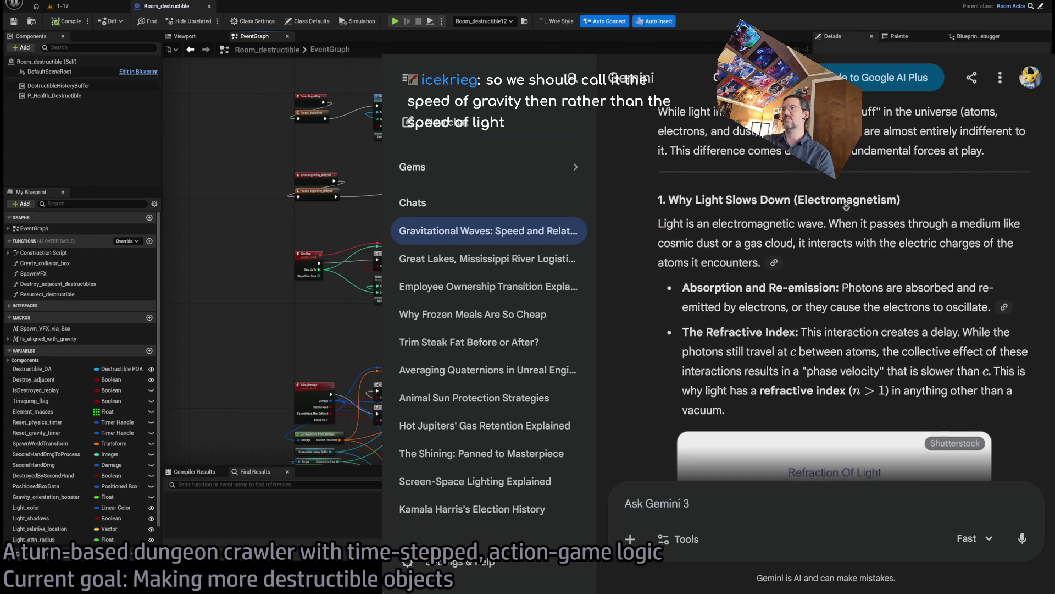
{"action": "scroll", "coordinate": [848, 215], "scroll_direction": "down", "scroll_amount": 3}
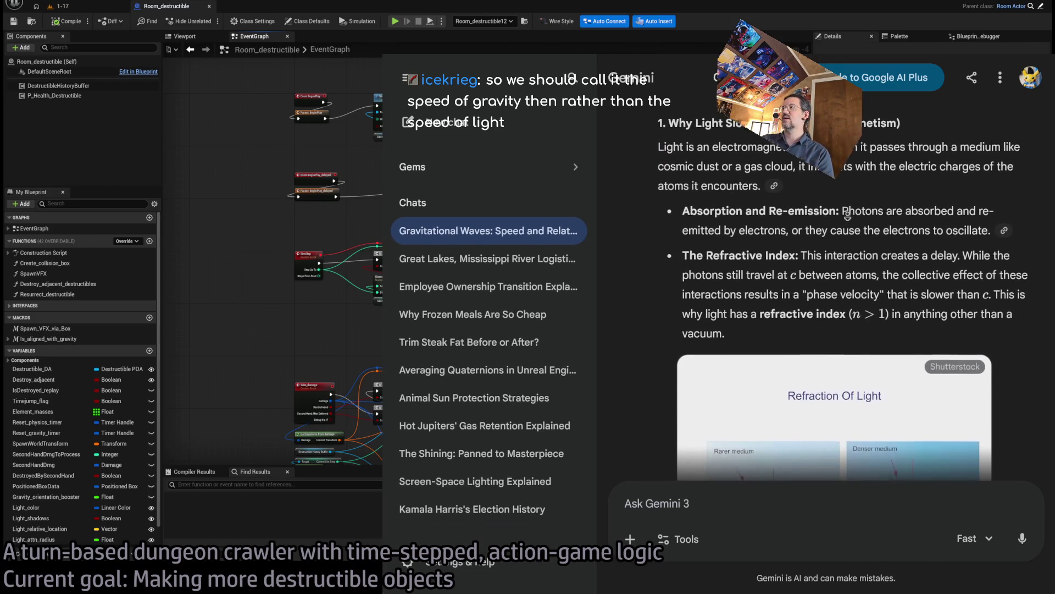
{"action": "mouse_move", "coordinate": [701, 193]}
{"action": "left_mouse_down"}
{"action": "mouse_move", "coordinate": [978, 195]}
{"action": "mouse_move", "coordinate": [1005, 214]}
{"action": "left_mouse_up"}
{"action": "scroll", "coordinate": [842, 190], "scroll_direction": "up", "scroll_amount": 3}
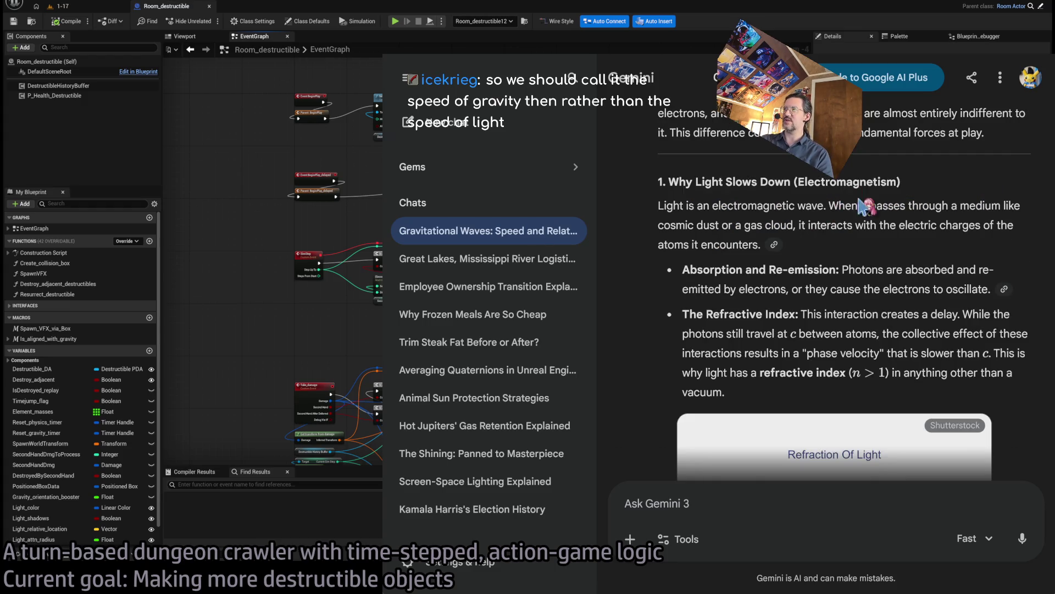
{"action": "scroll", "coordinate": [858, 270], "scroll_direction": "down", "scroll_amount": 3}
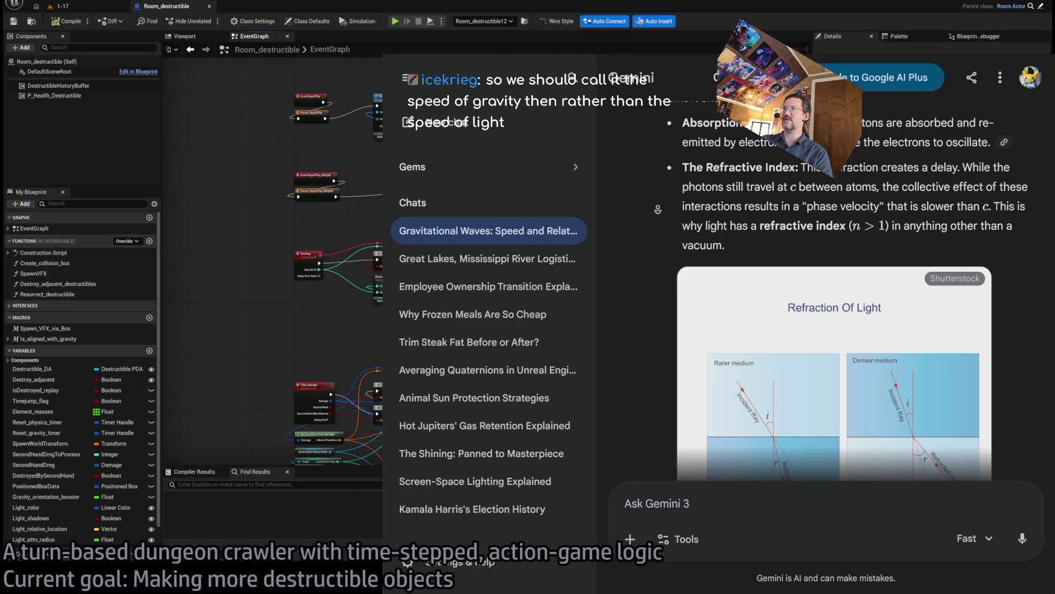
{"action": "scroll", "coordinate": [713, 174], "scroll_direction": "down", "scroll_amount": 1}
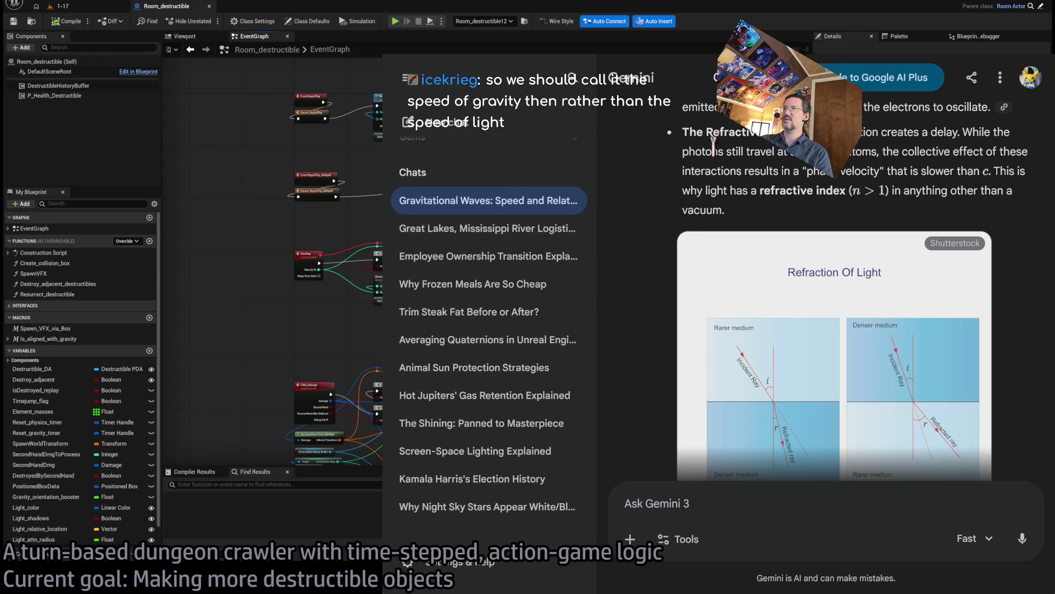
{"action": "scroll", "coordinate": [713, 147], "scroll_direction": "down", "scroll_amount": 1}
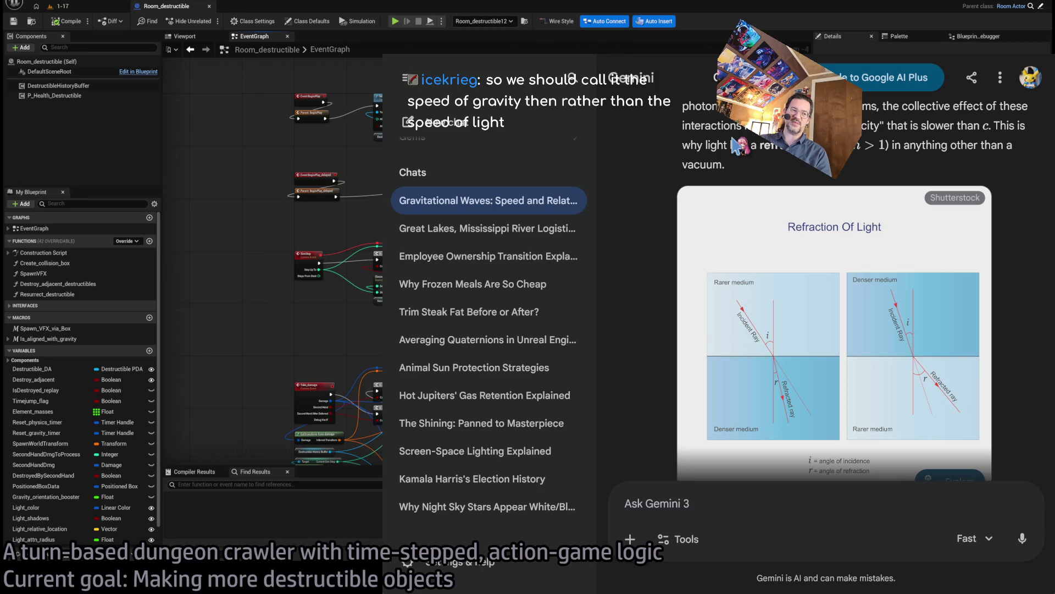
{"action": "scroll", "coordinate": [734, 181], "scroll_direction": "down", "scroll_amount": 3}
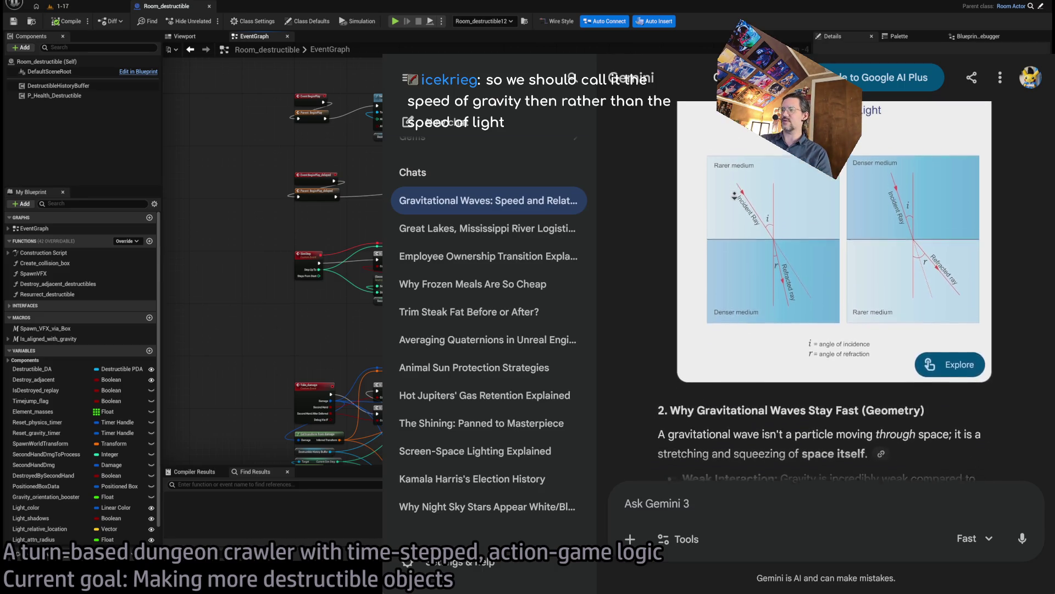
{"action": "scroll", "coordinate": [734, 195], "scroll_direction": "down", "scroll_amount": 6}
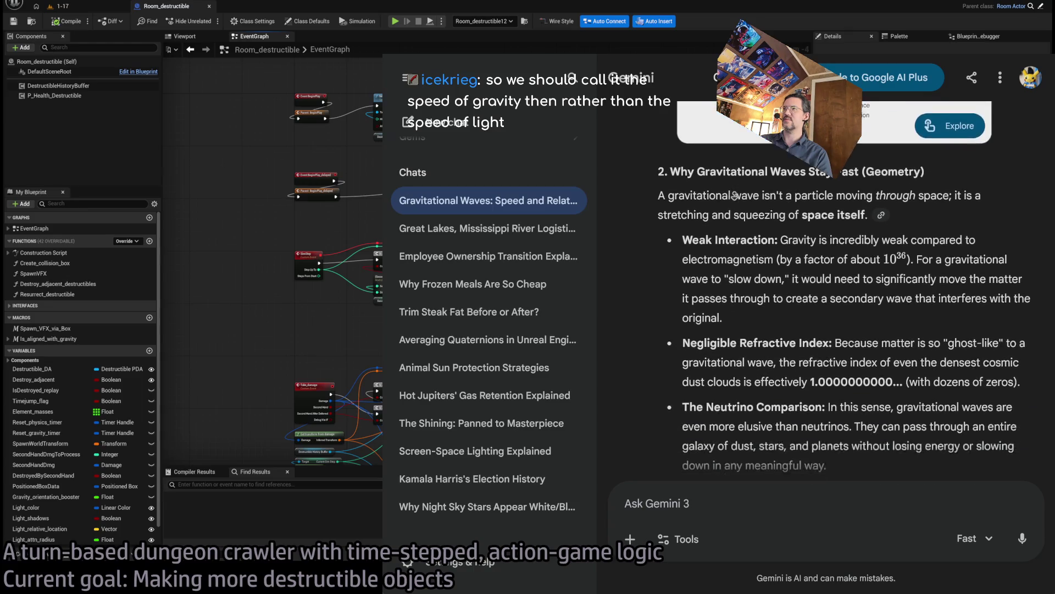
{"action": "scroll", "coordinate": [734, 195], "scroll_direction": "down", "scroll_amount": 1}
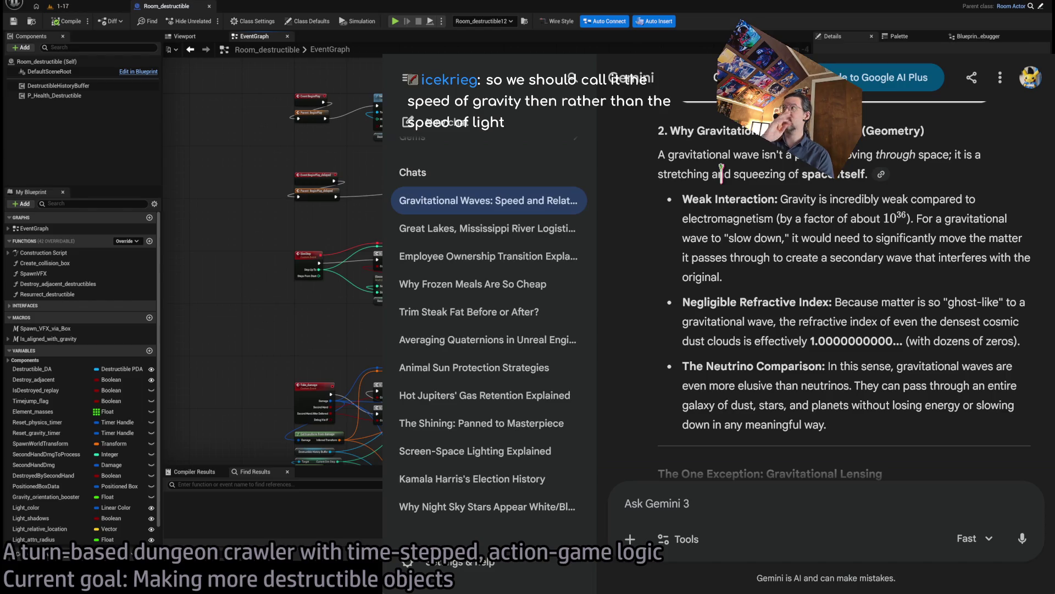
{"action": "scroll", "coordinate": [722, 174], "scroll_direction": "up", "scroll_amount": 1}
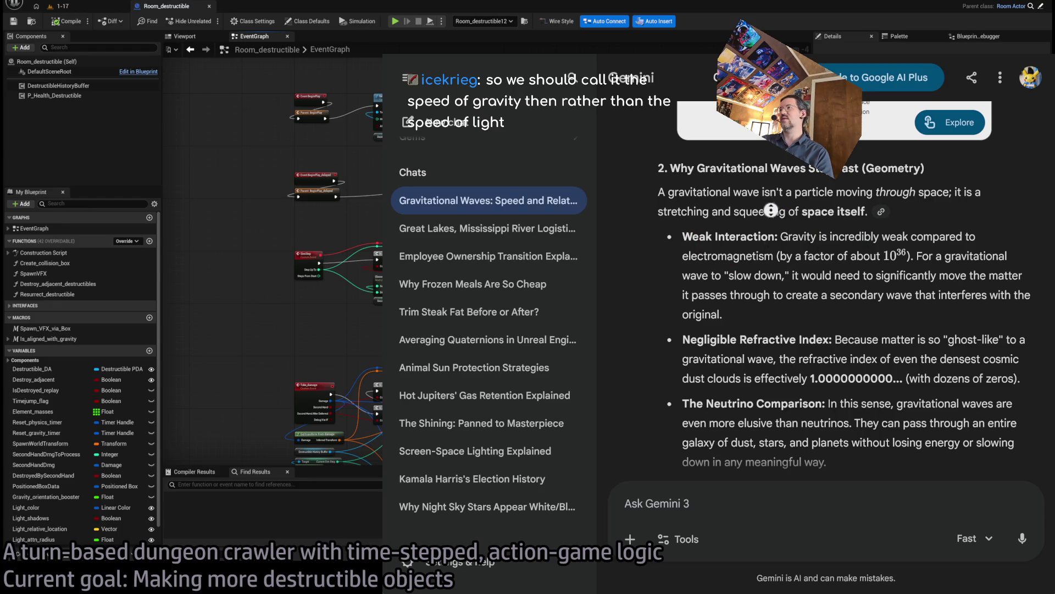
{"action": "scroll", "coordinate": [775, 192], "scroll_direction": "down", "scroll_amount": 1}
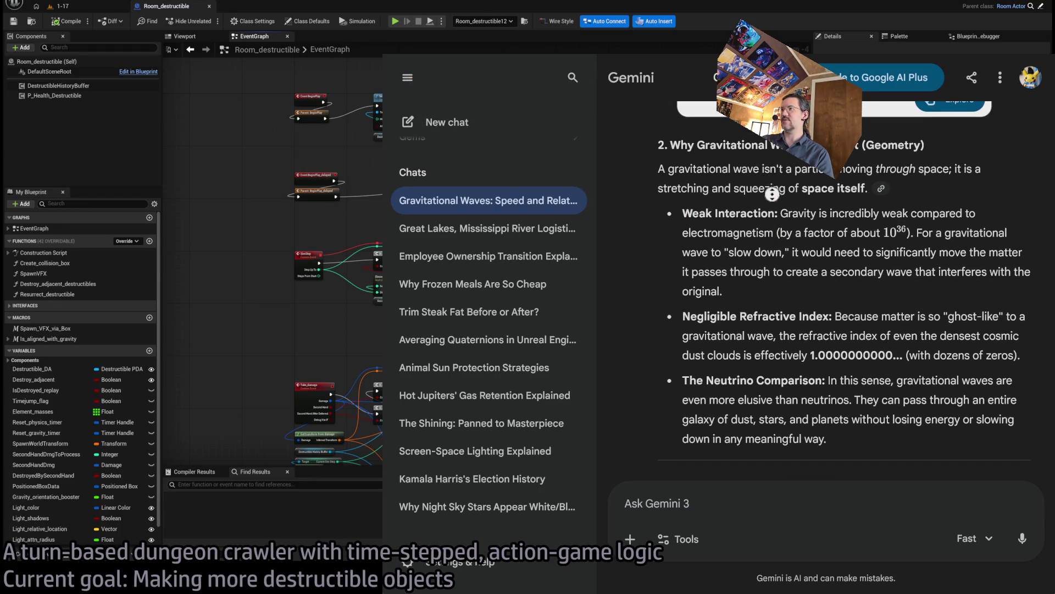
{"action": "middle_click", "coordinate": [772, 225]}
{"action": "middle_click", "coordinate": [774, 223]}
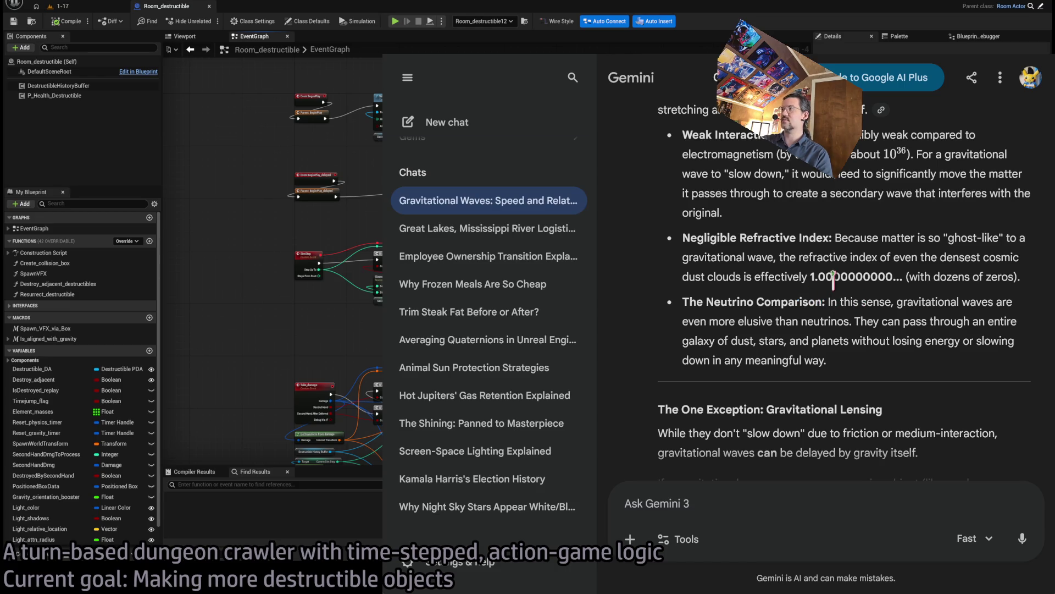
{"action": "double_click", "coordinate": [811, 275]}
{"action": "left_click", "coordinate": [872, 275]}
{"action": "left_click_drag", "start_coordinate": [810, 275], "coordinate": [886, 274]}
{"action": "left_click", "coordinate": [809, 275]}
{"action": "left_click_drag", "start_coordinate": [809, 275], "coordinate": [896, 275]}
{"action": "left_click", "coordinate": [804, 277]}
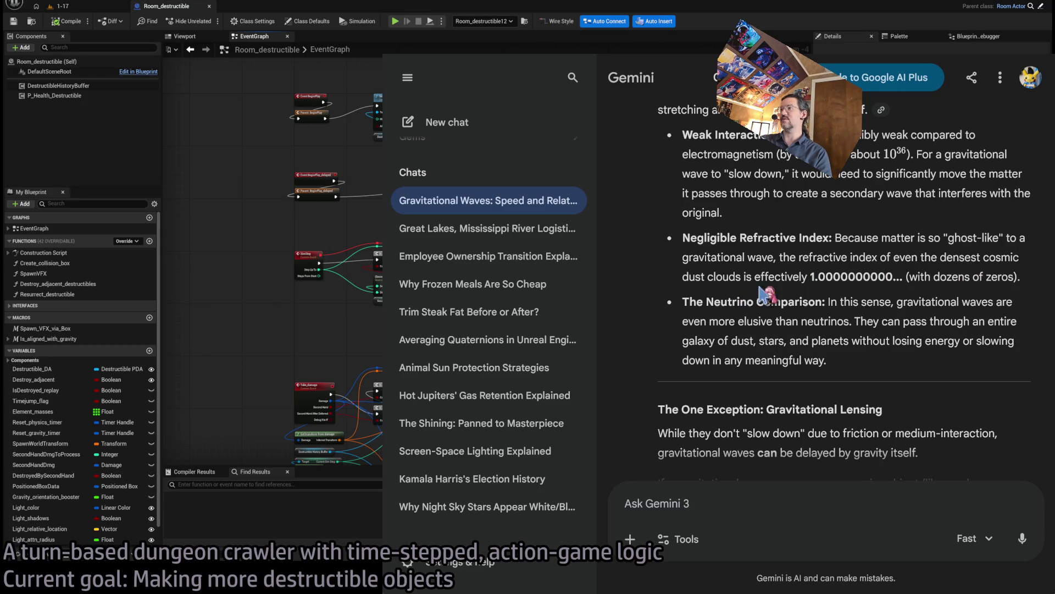
{"action": "scroll", "coordinate": [868, 267], "scroll_direction": "down", "scroll_amount": 1}
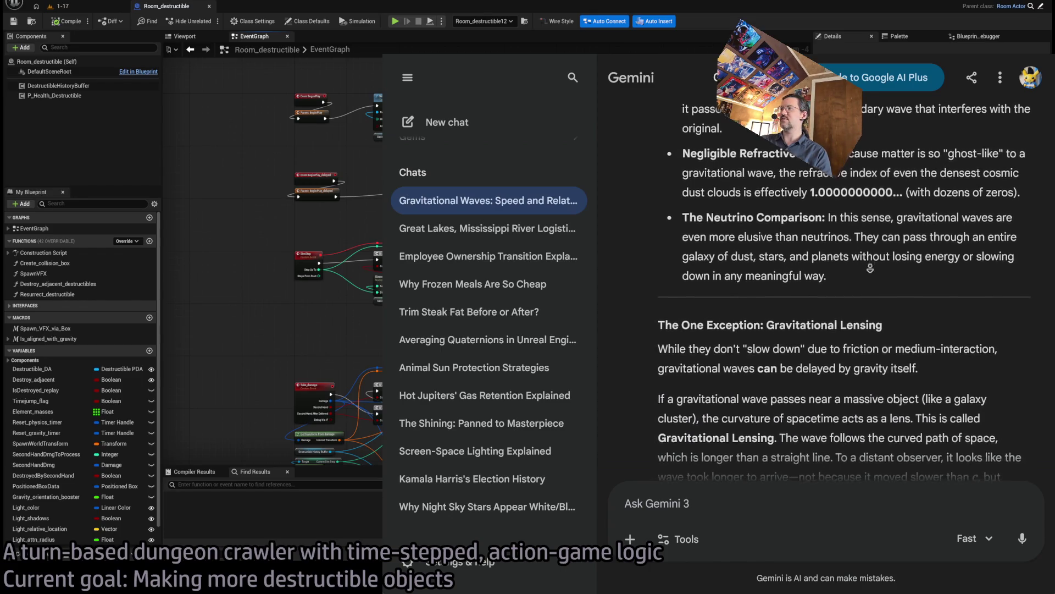
{"action": "middle_click", "coordinate": [896, 266]}
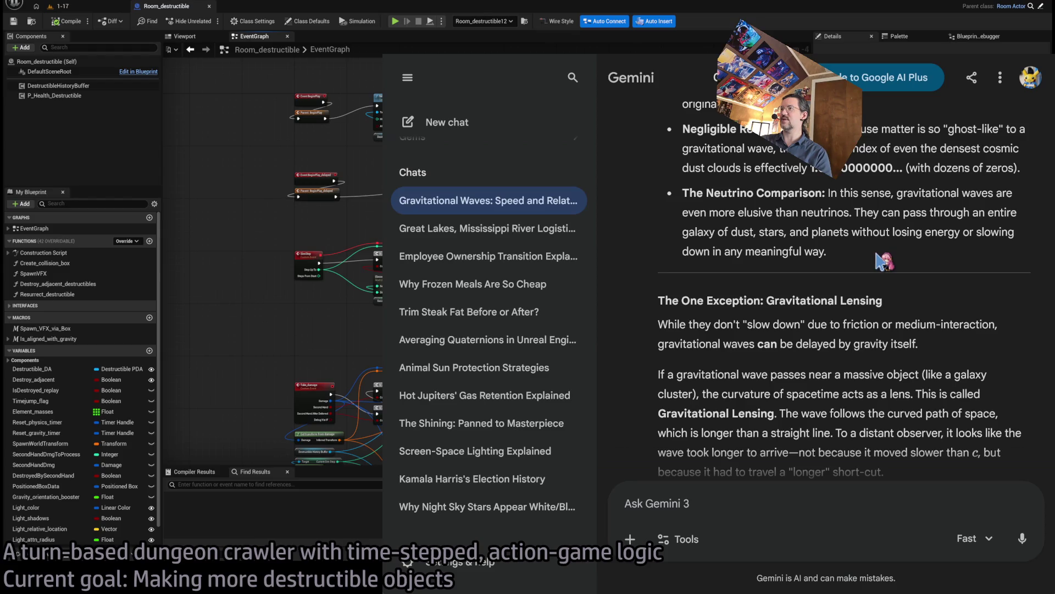
{"action": "left_click_drag", "start_coordinate": [882, 258], "coordinate": [781, 206]}
{"action": "left_click", "coordinate": [819, 250]}
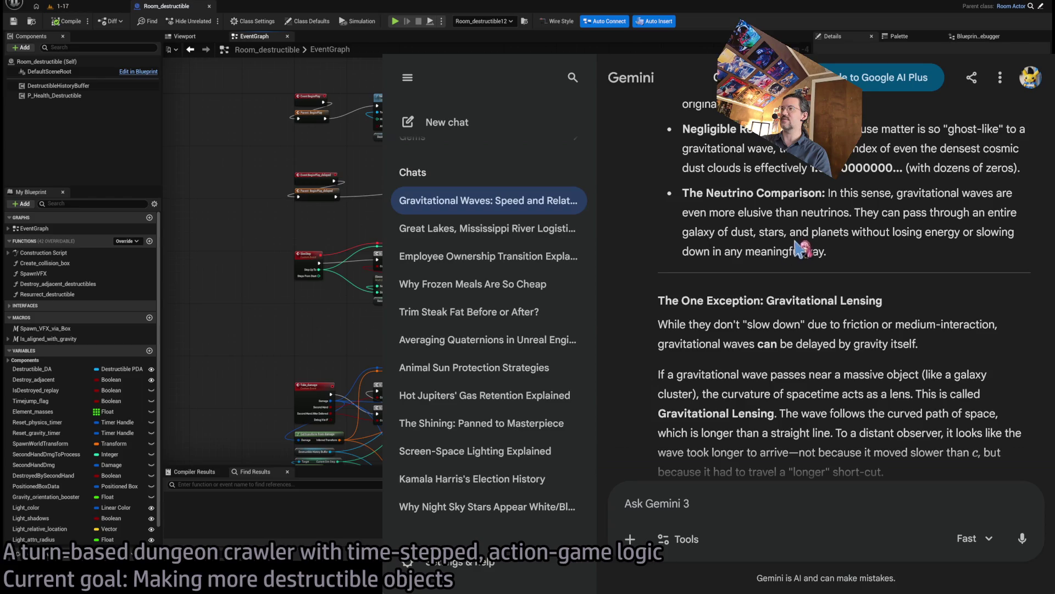
{"action": "middle_click", "coordinate": [834, 265]}
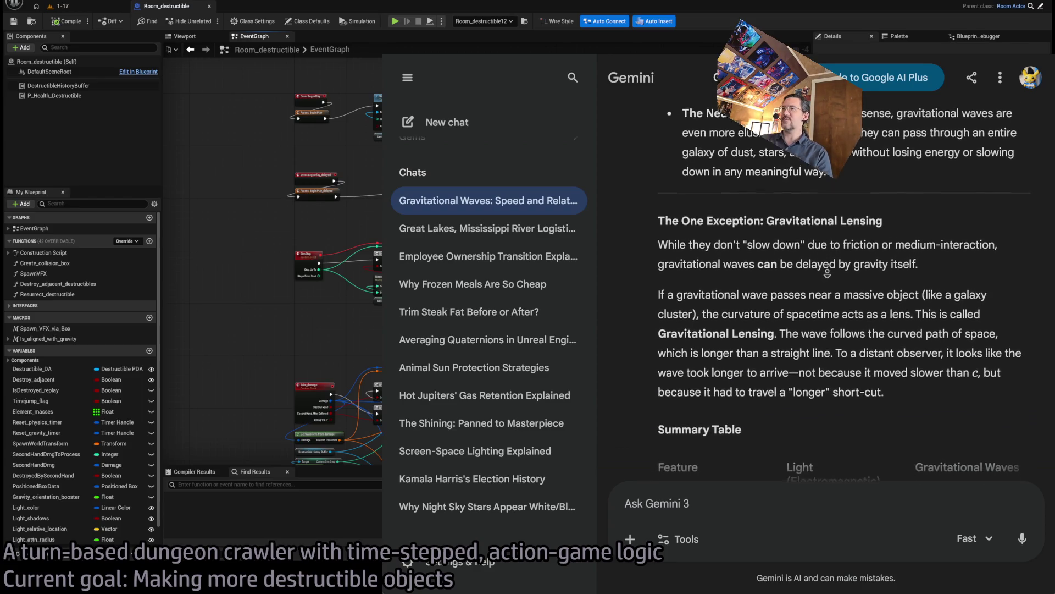
{"action": "left_click", "coordinate": [760, 203]}
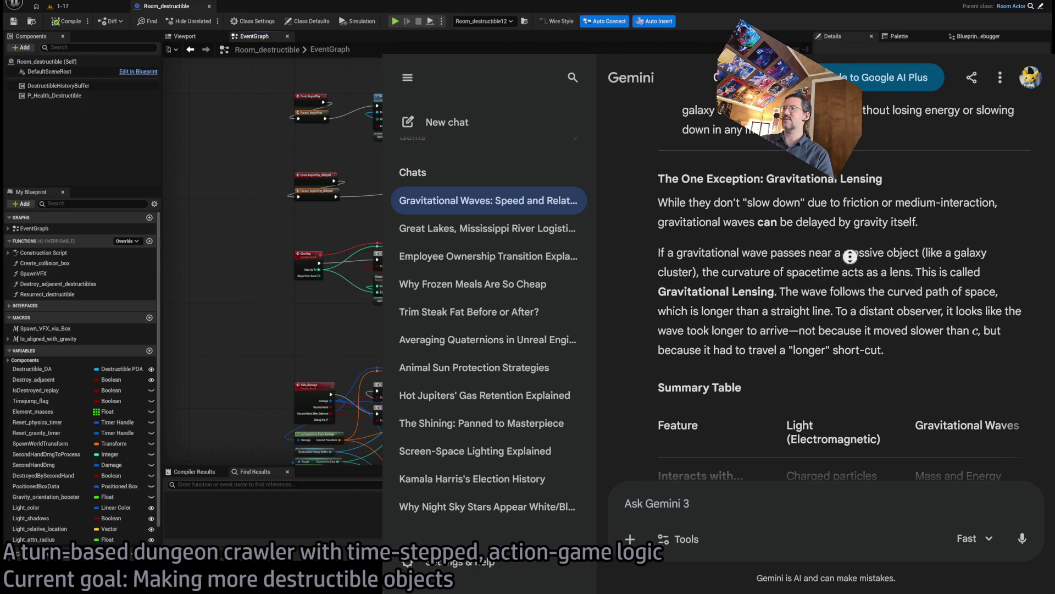
{"action": "scroll", "coordinate": [852, 251], "scroll_direction": "down", "scroll_amount": 2}
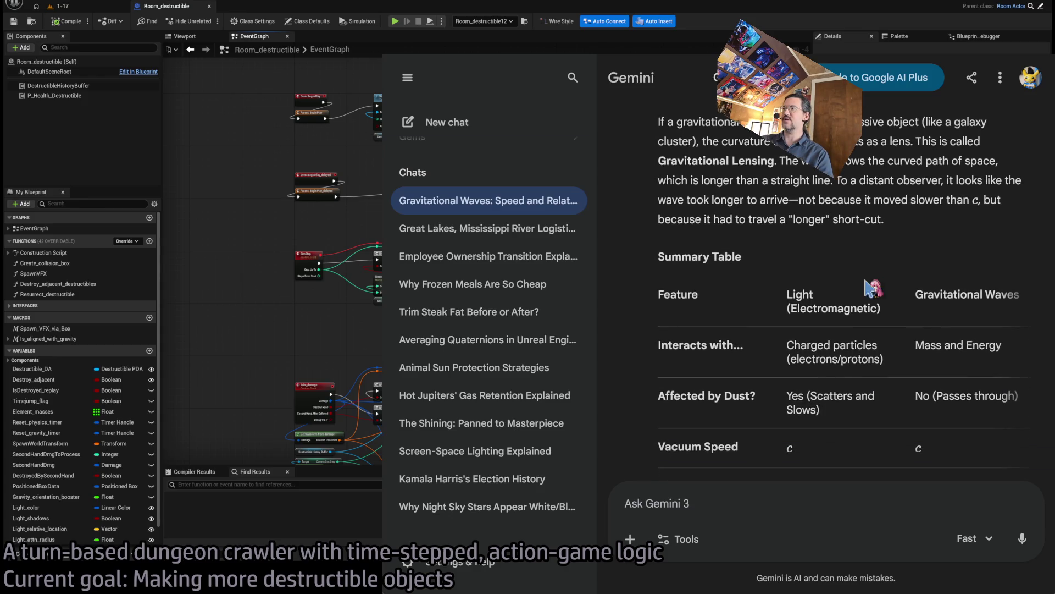
{"action": "middle_click", "coordinate": [660, 233]}
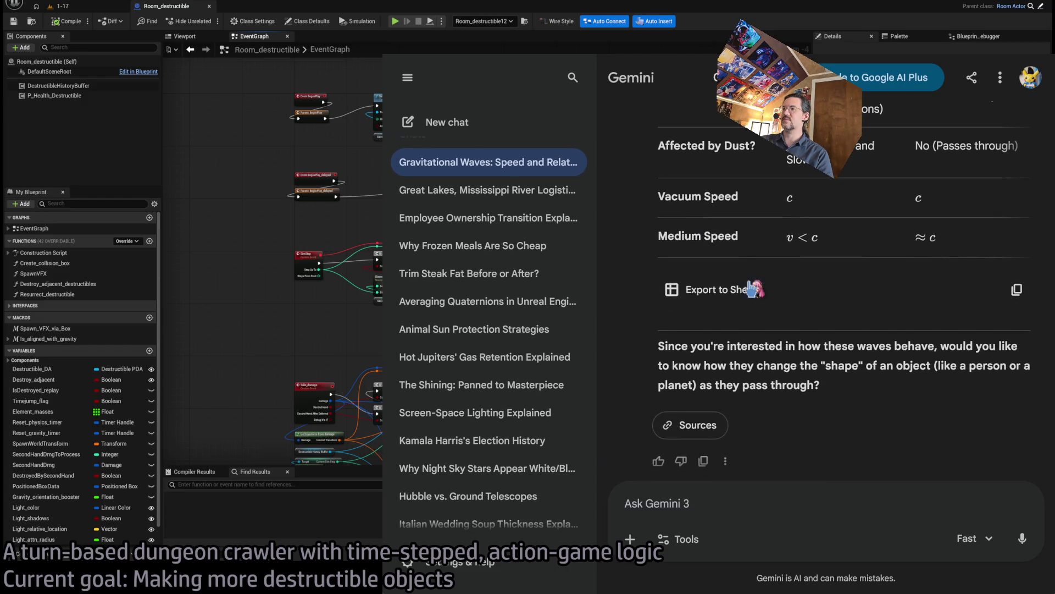
{"action": "scroll", "coordinate": [542, 253], "scroll_direction": "up", "scroll_amount": 2}
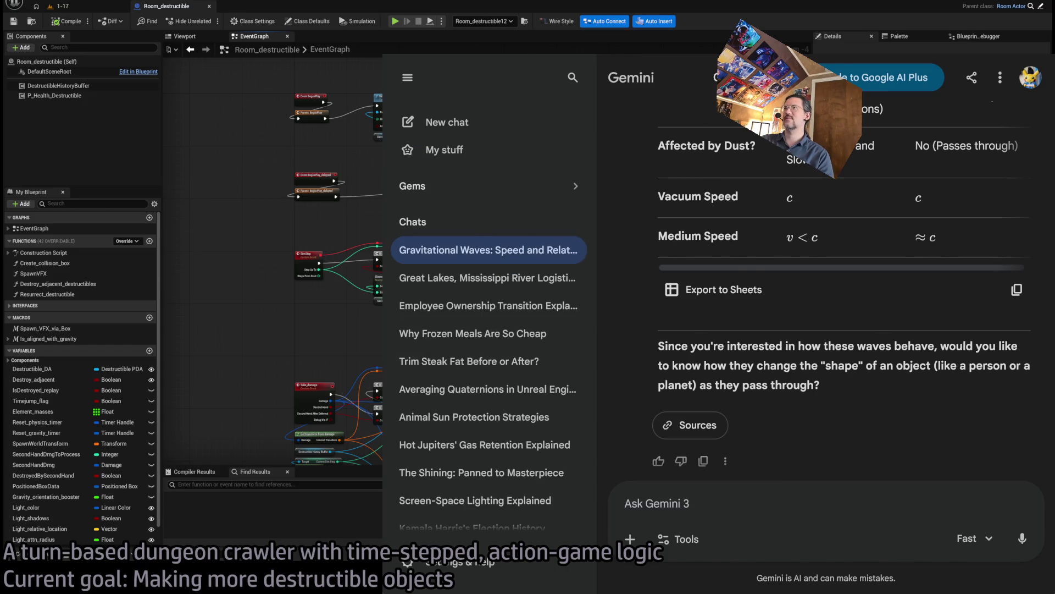
Load Gemini in place of the canal article and reopen the Gravitational Waves chat for a follow-up.
{"action": "key", "text": "ctrl+Tab"}
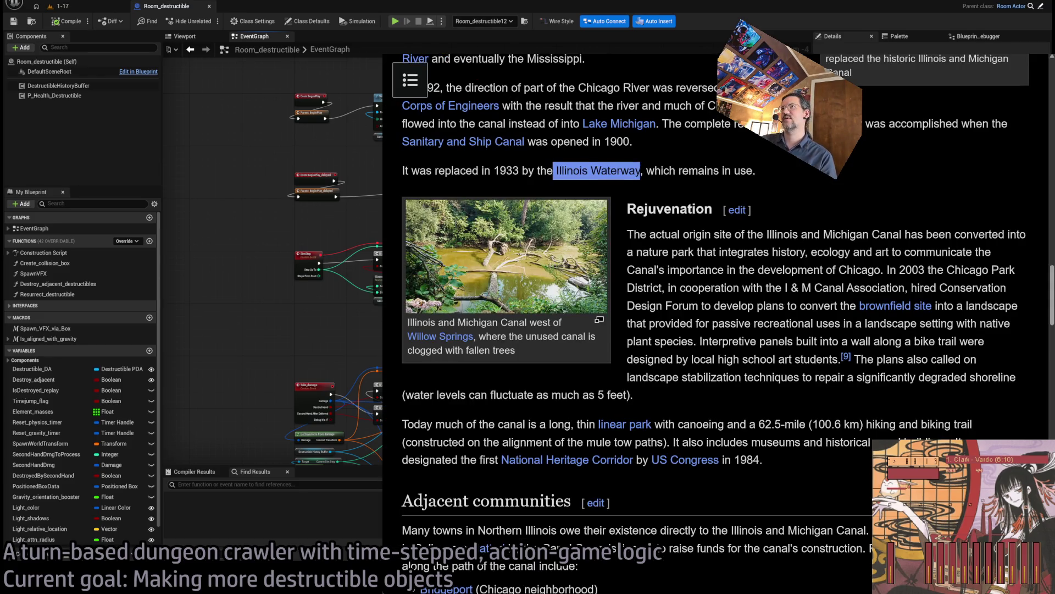
{"action": "left_click", "coordinate": [684, 49]}
{"action": "type", "text": "gemini"}
{"action": "key", "text": "Return"}
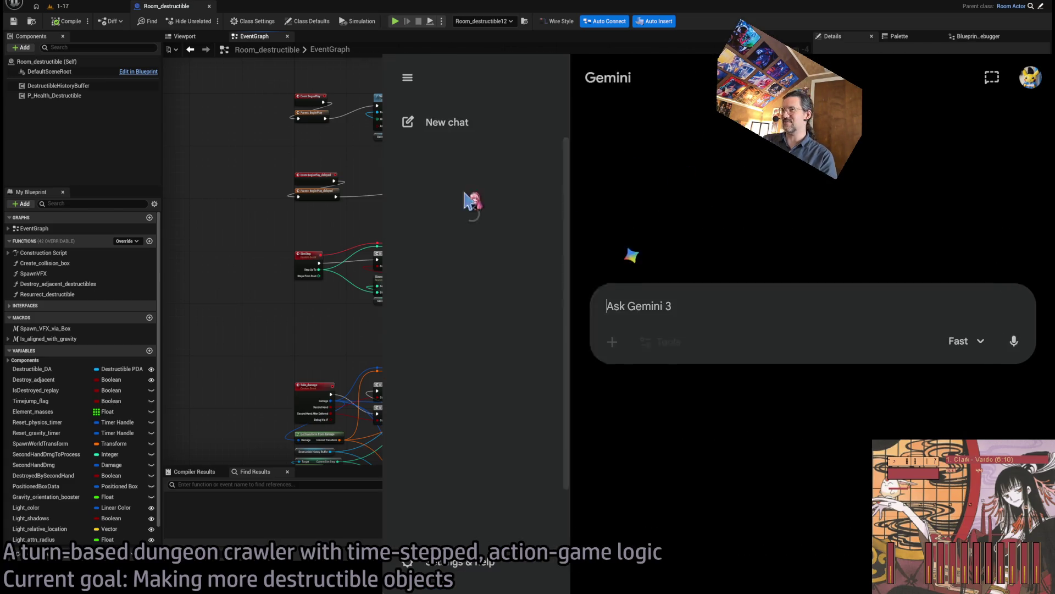
{"action": "left_click", "coordinate": [793, 480]}
{"action": "left_click", "coordinate": [491, 247]}
{"action": "left_click", "coordinate": [807, 501]}
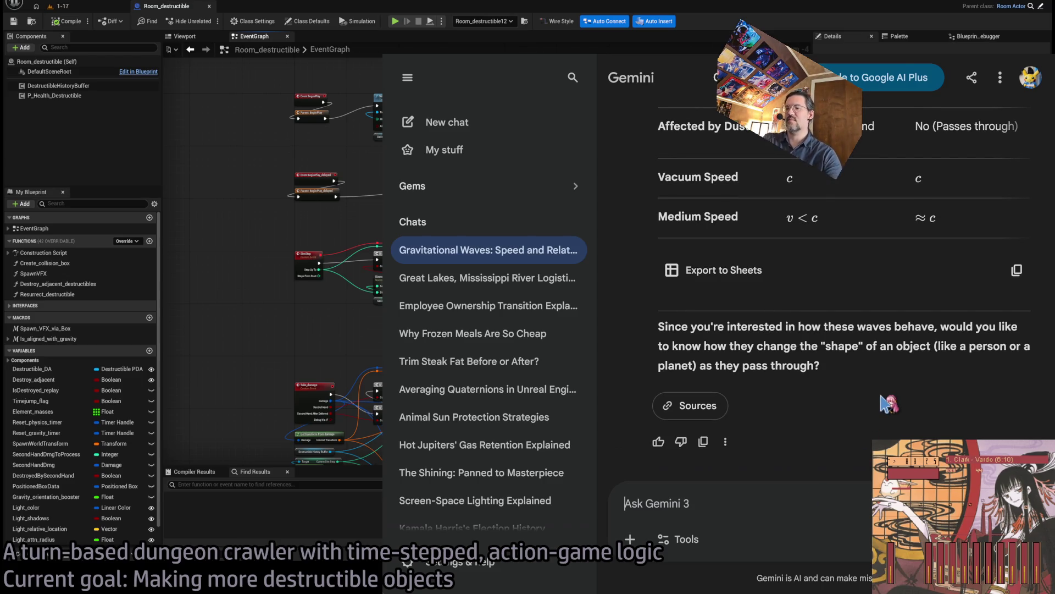
Ask whether the universe's speed limit is defined by light, gravitational waves, or something more abstract.
{"action": "type", "text": "Is the \"speed limit\" of the universe better defined"}
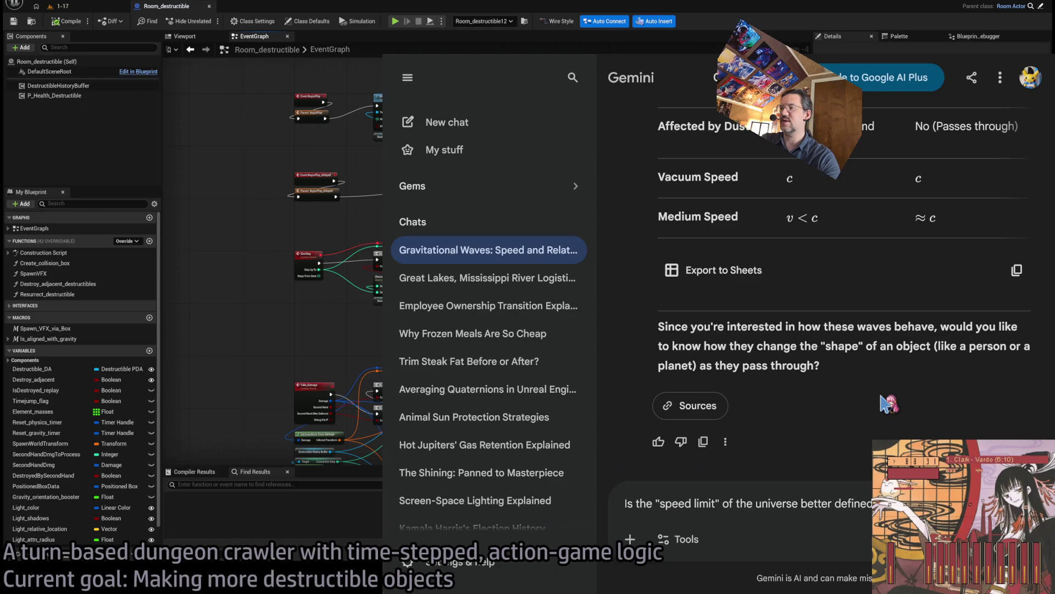
{"action": "type", "text": "speed of a gravitational wave, o"}
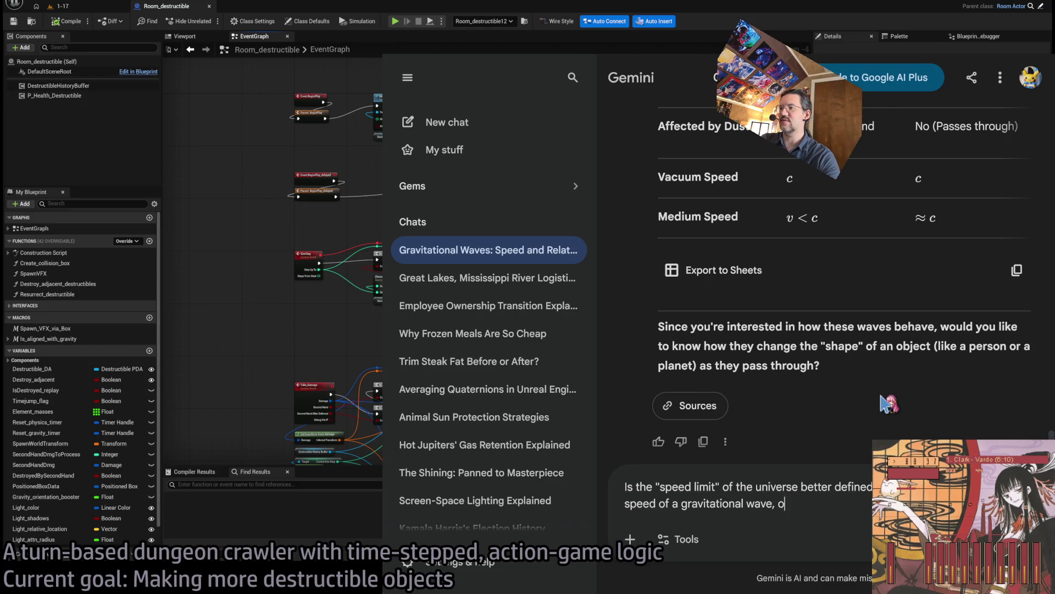
{"action": "type", "text": "r is there a better"}
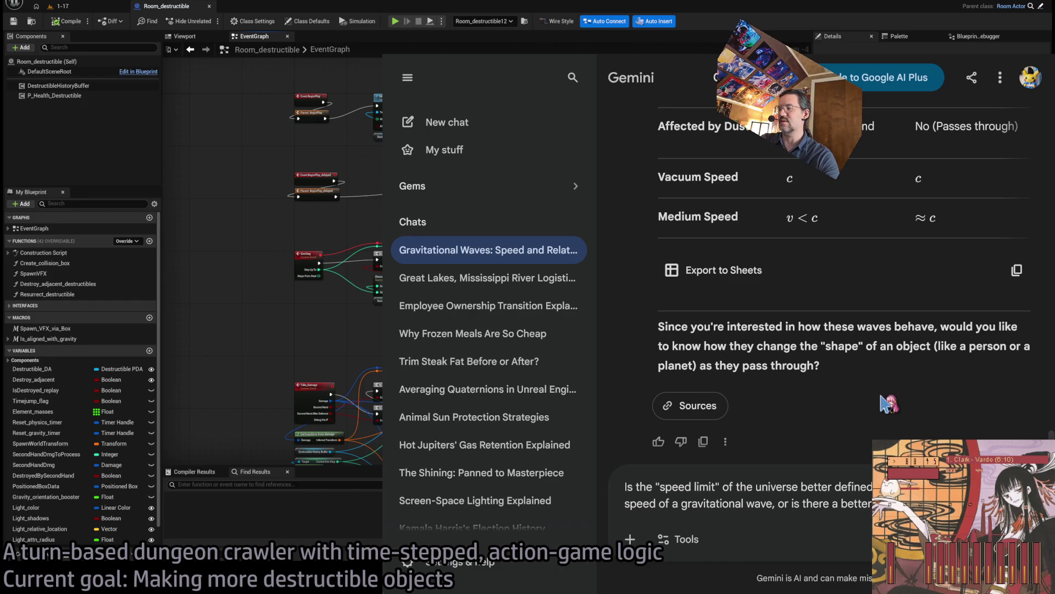
{"action": "type", "text": "defines the speed limit of the uni"}
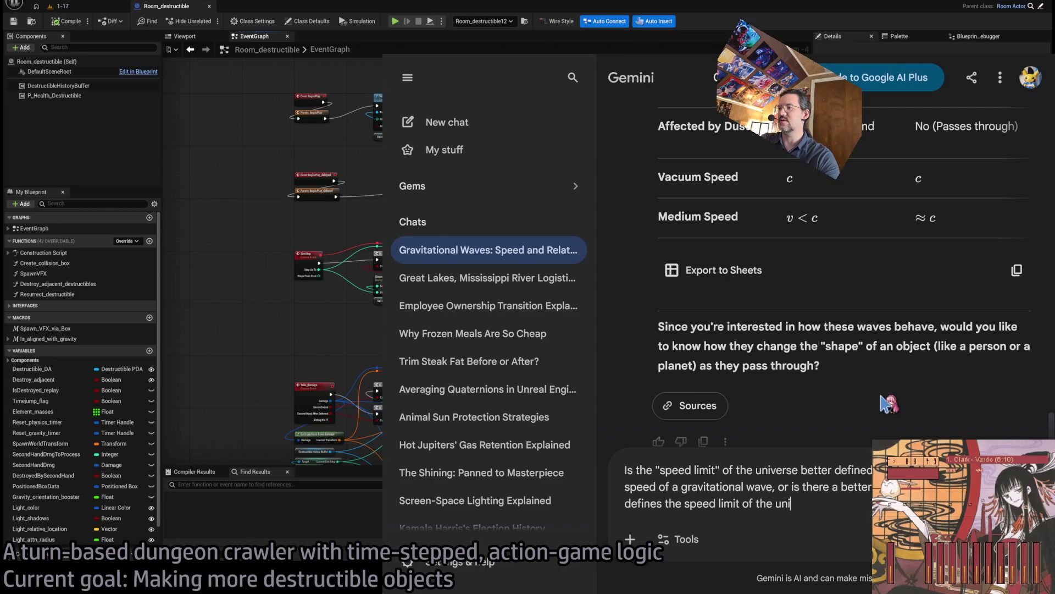
{"action": "type", "text": "?"}
{"action": "key", "text": "Return"}
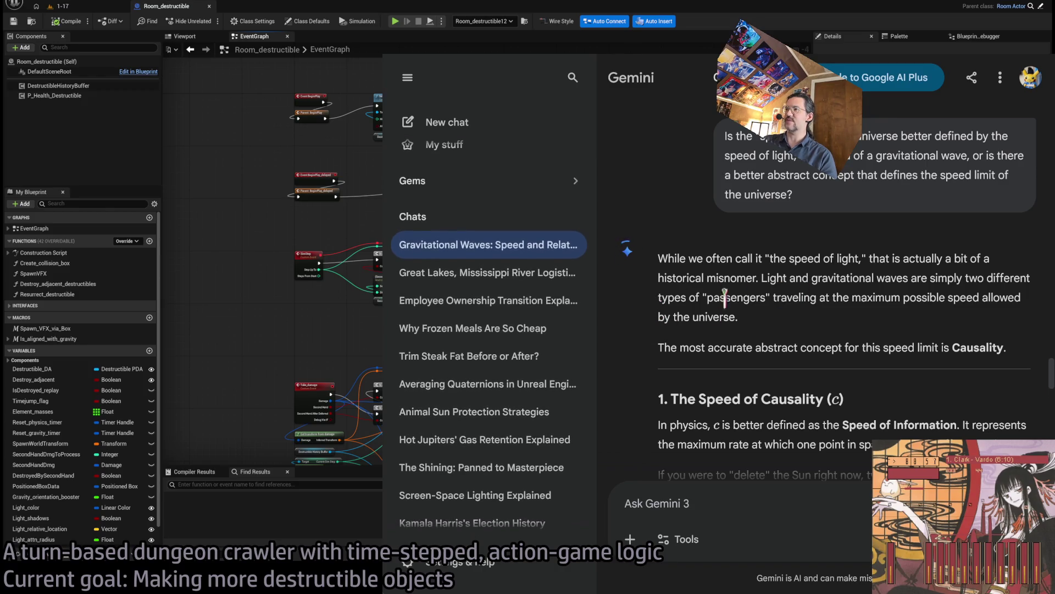
Read through the speed-of-causality answer, highlighting the paragraph about the delay.
{"action": "scroll", "coordinate": [712, 299], "scroll_direction": "up", "scroll_amount": 1}
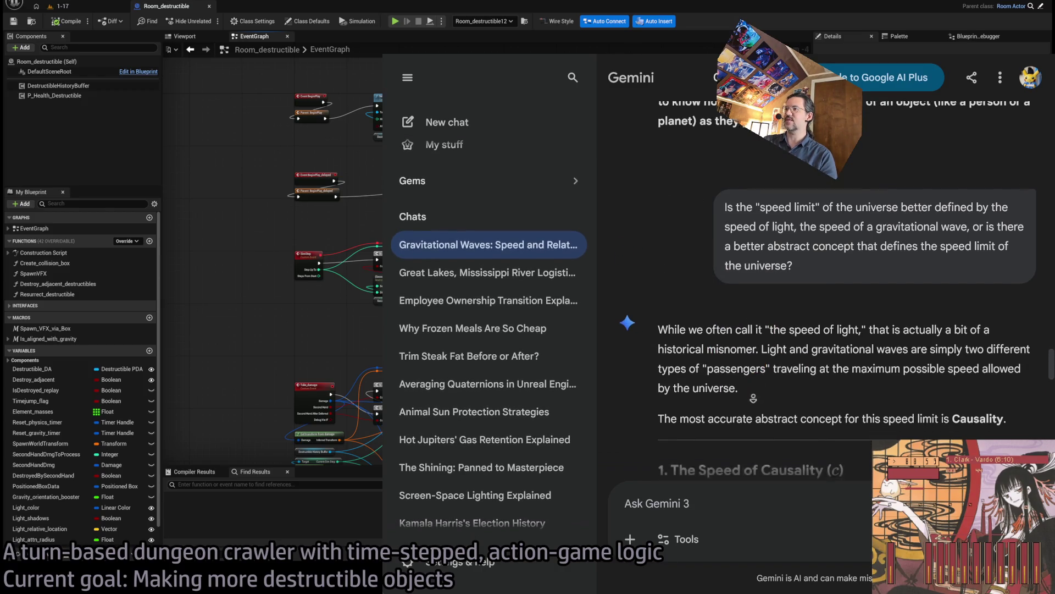
{"action": "scroll", "coordinate": [754, 394], "scroll_direction": "down", "scroll_amount": 2}
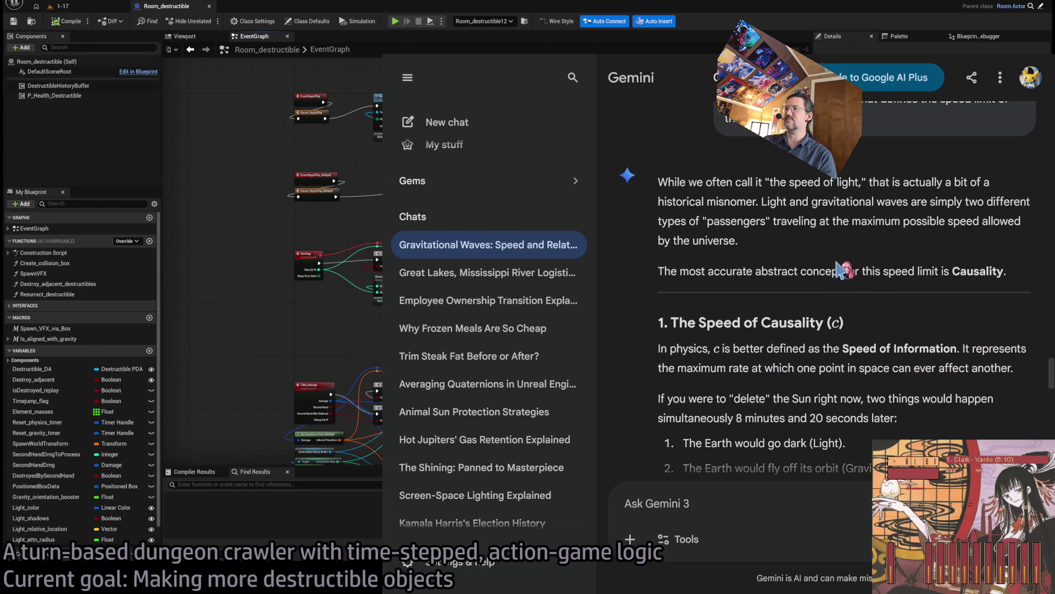
{"action": "middle_click", "coordinate": [770, 232]}
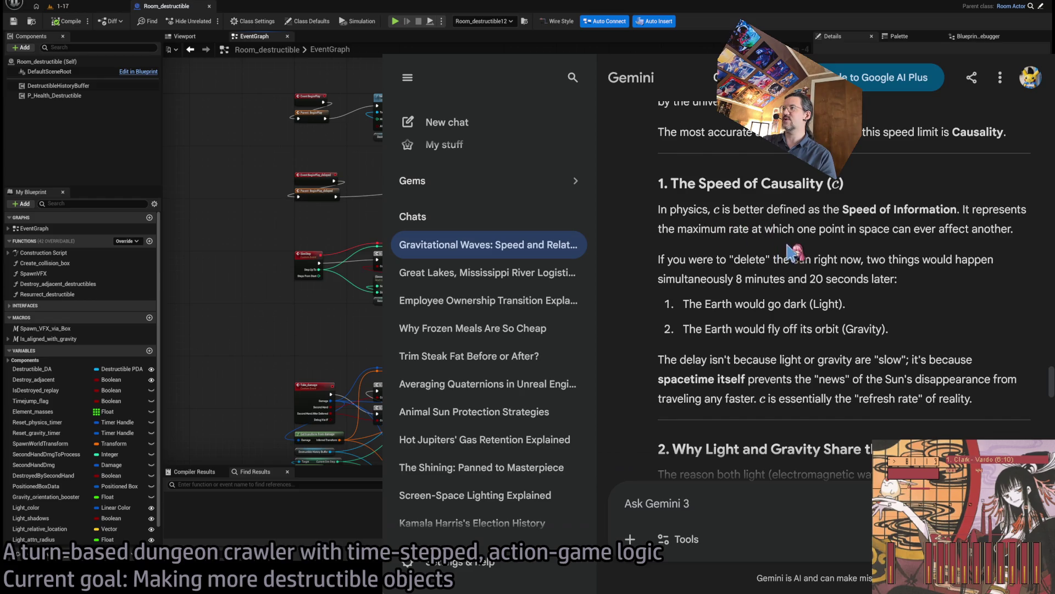
{"action": "middle_click", "coordinate": [1010, 285]}
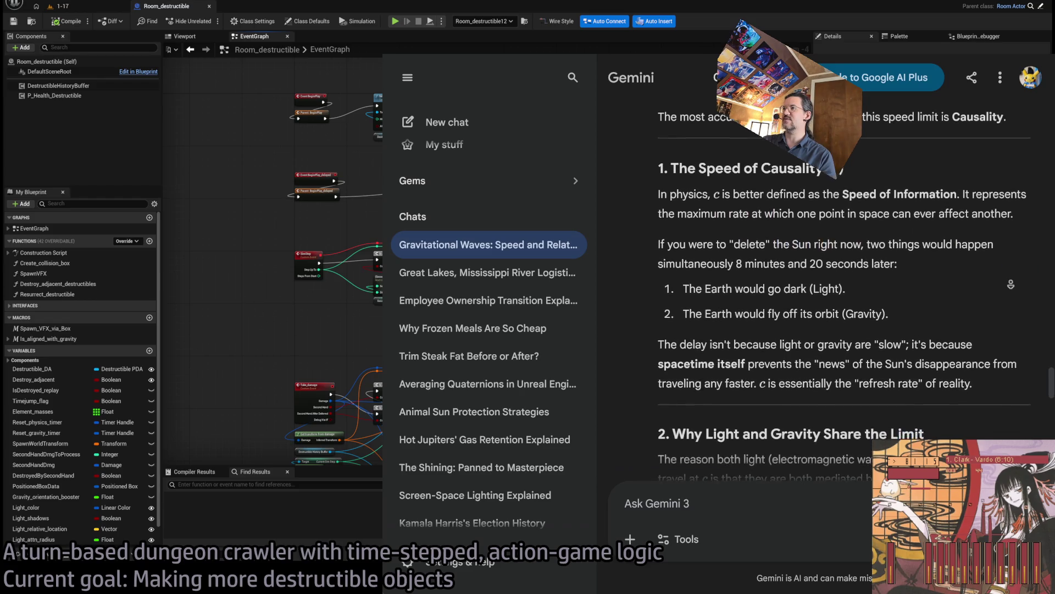
{"action": "middle_click", "coordinate": [1011, 285]}
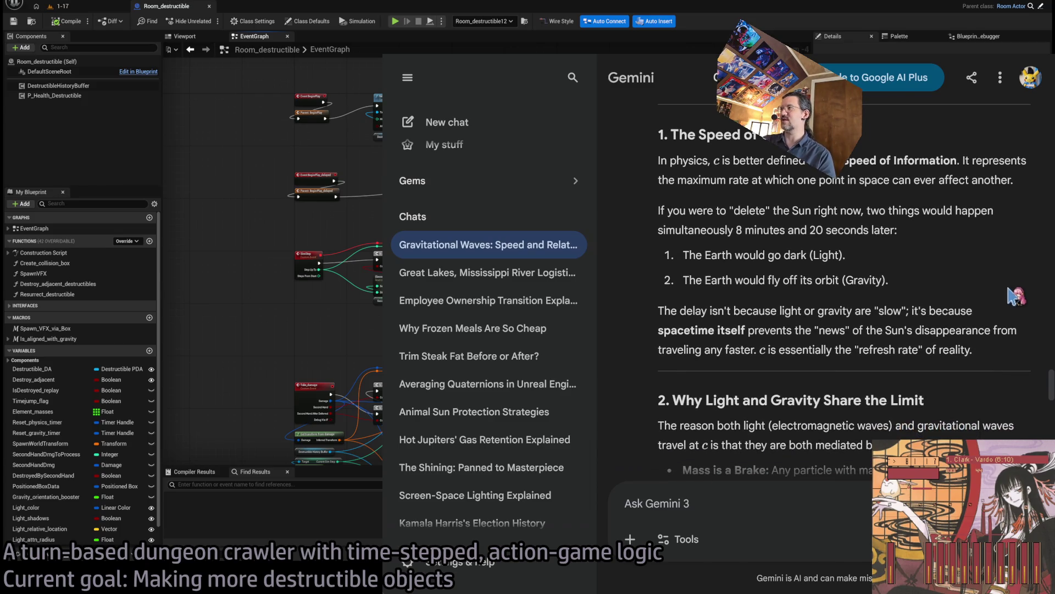
{"action": "middle_click", "coordinate": [999, 280]}
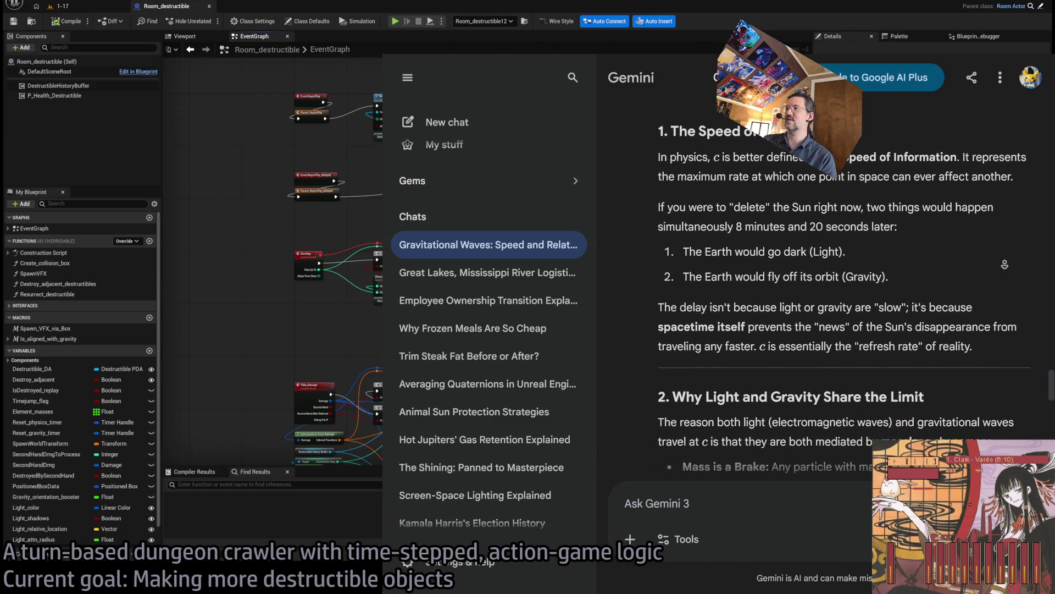
{"action": "middle_click", "coordinate": [950, 254]}
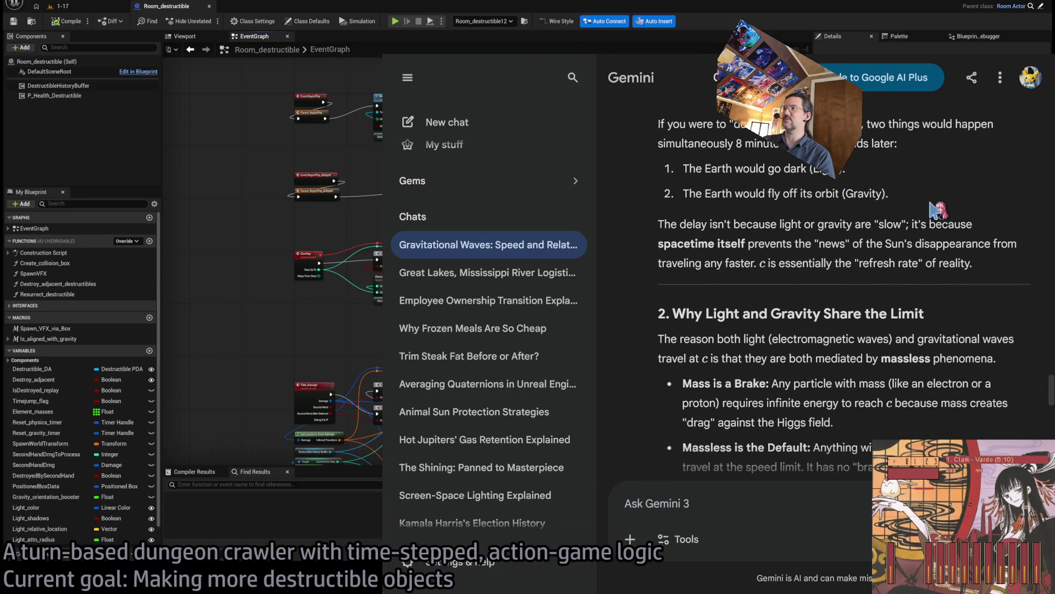
{"action": "triple_click", "coordinate": [990, 268]}
{"action": "left_click", "coordinate": [1015, 268]}
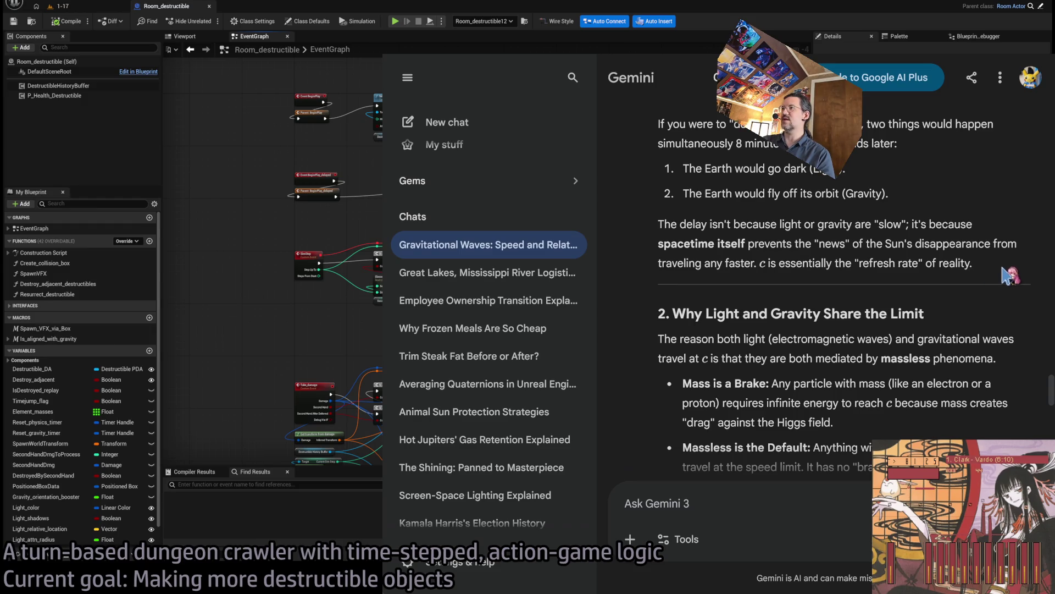
{"action": "left_click_drag", "start_coordinate": [1003, 274], "coordinate": [1000, 243]}
{"action": "triple_click", "coordinate": [1001, 243]}
{"action": "left_click", "coordinate": [1015, 274]}
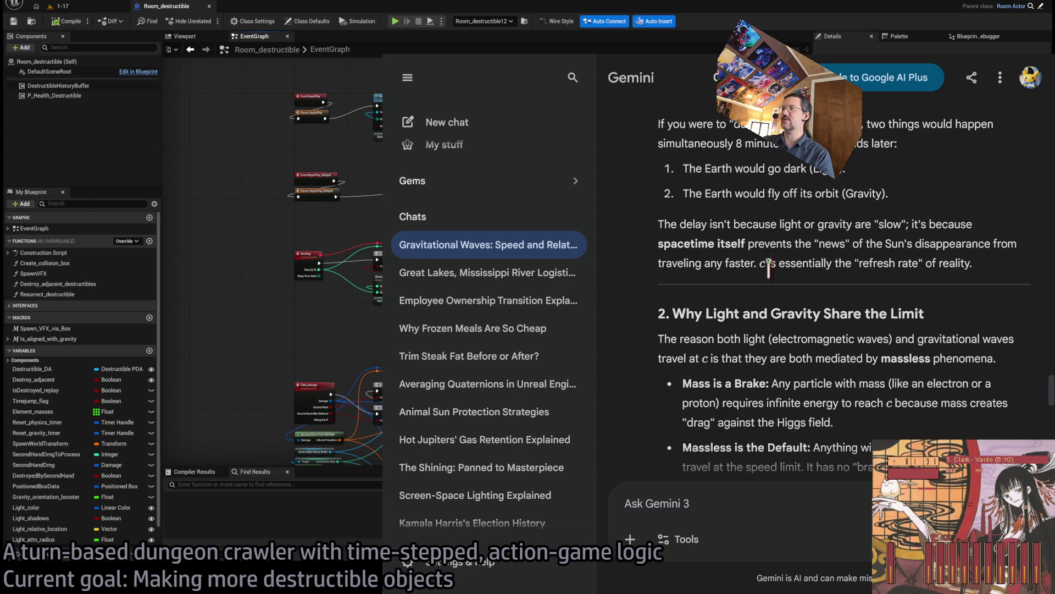
Read further through the answer, then enlarge and reposition the Gemini window over the editor.
{"action": "scroll", "coordinate": [1019, 220], "scroll_direction": "up", "scroll_amount": 1}
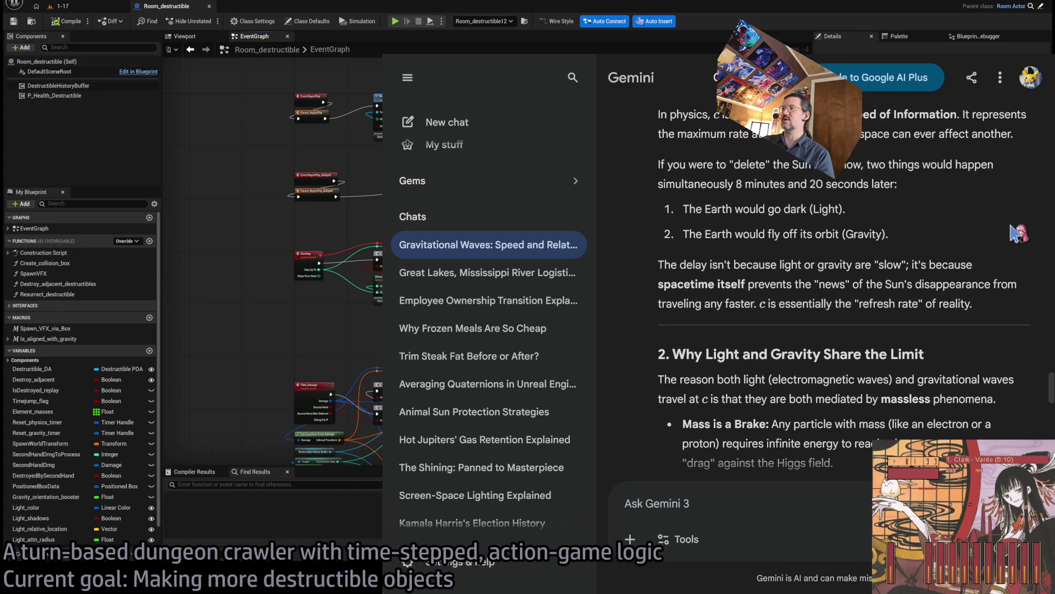
{"action": "scroll", "coordinate": [984, 242], "scroll_direction": "down", "scroll_amount": 2}
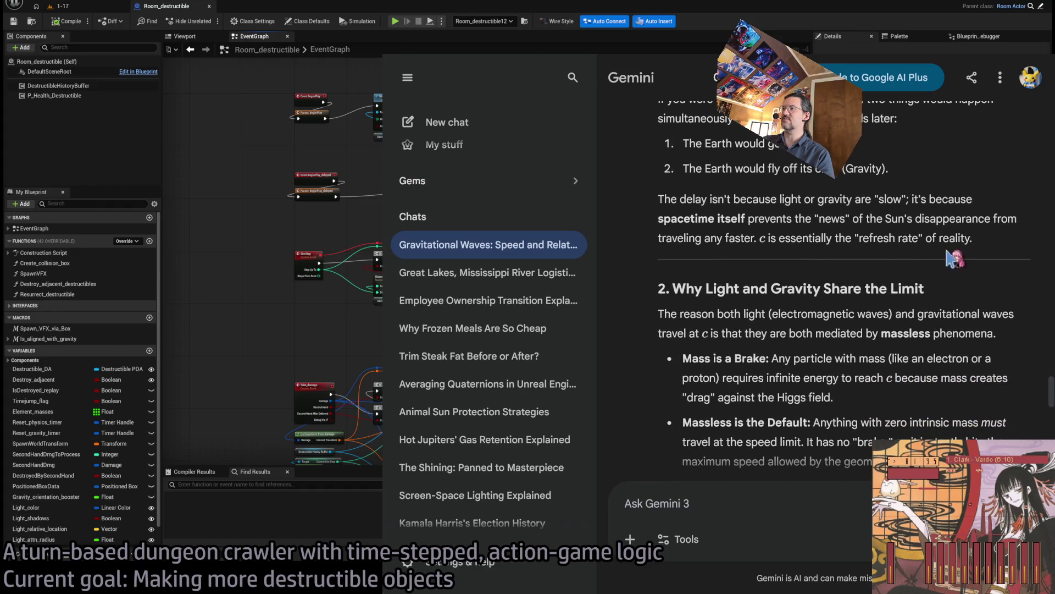
{"action": "left_click_drag", "start_coordinate": [857, 236], "coordinate": [967, 236]}
{"action": "left_click", "coordinate": [1014, 242]}
{"action": "scroll", "coordinate": [1018, 227], "scroll_direction": "down", "scroll_amount": 2}
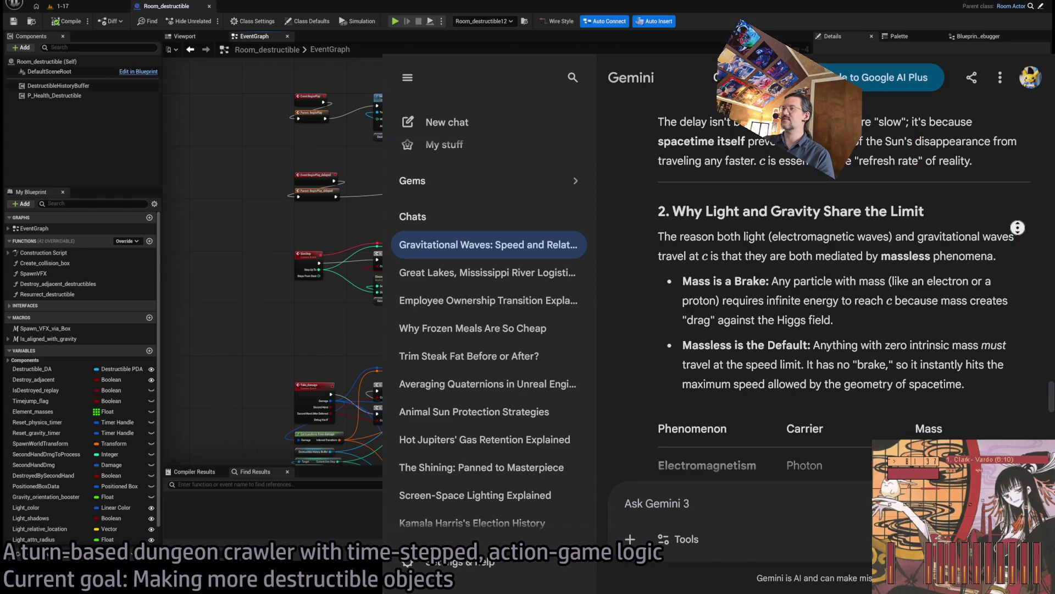
{"action": "scroll", "coordinate": [1018, 231], "scroll_direction": "up", "scroll_amount": 2}
{"action": "scroll", "coordinate": [984, 278], "scroll_direction": "down", "scroll_amount": 2}
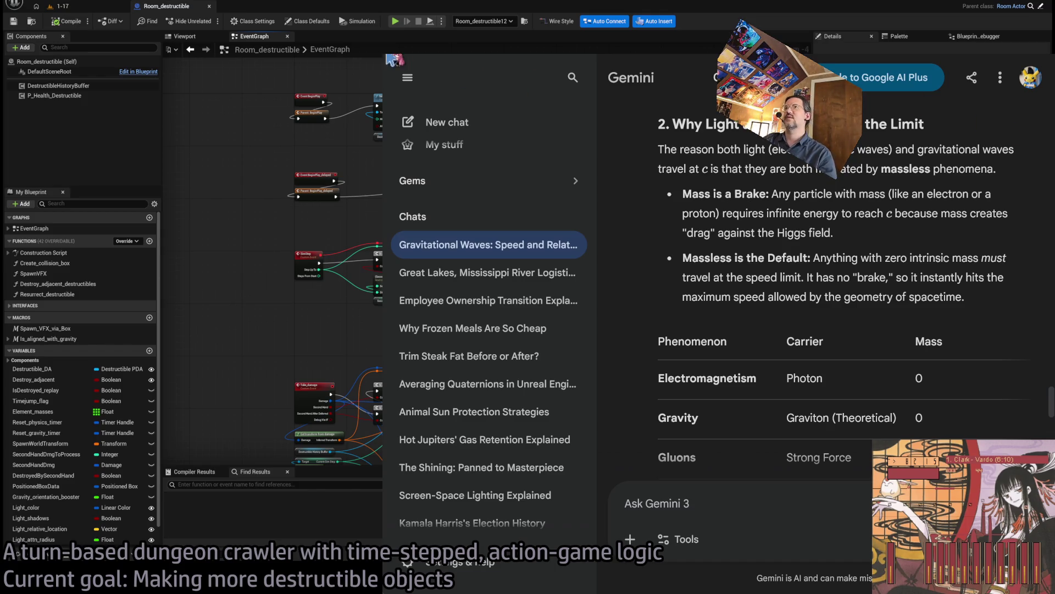
{"action": "mouse_move", "coordinate": [384, 55]}
{"action": "left_mouse_down"}
{"action": "mouse_move", "coordinate": [352, 113]}
{"action": "mouse_move", "coordinate": [166, 122]}
{"action": "left_mouse_up"}
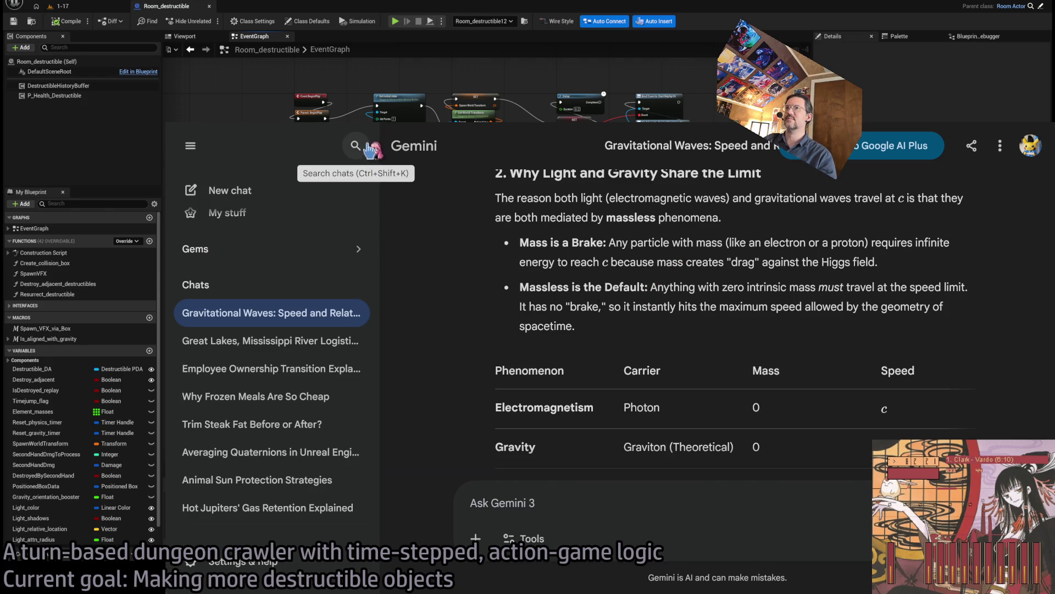
Collapse the sidebar and read down to the section on massive versus massless particles.
{"action": "left_click", "coordinate": [194, 148]}
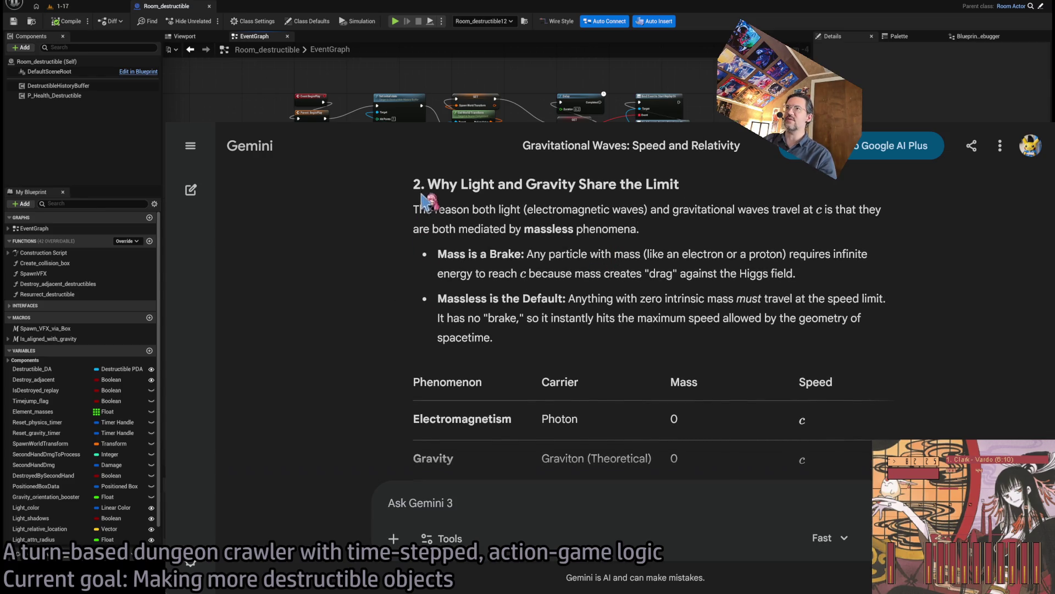
{"action": "mouse_move", "coordinate": [644, 208]}
{"action": "left_mouse_down"}
{"action": "mouse_move", "coordinate": [954, 286]}
{"action": "mouse_move", "coordinate": [951, 332]}
{"action": "left_mouse_up"}
{"action": "left_click", "coordinate": [944, 307]}
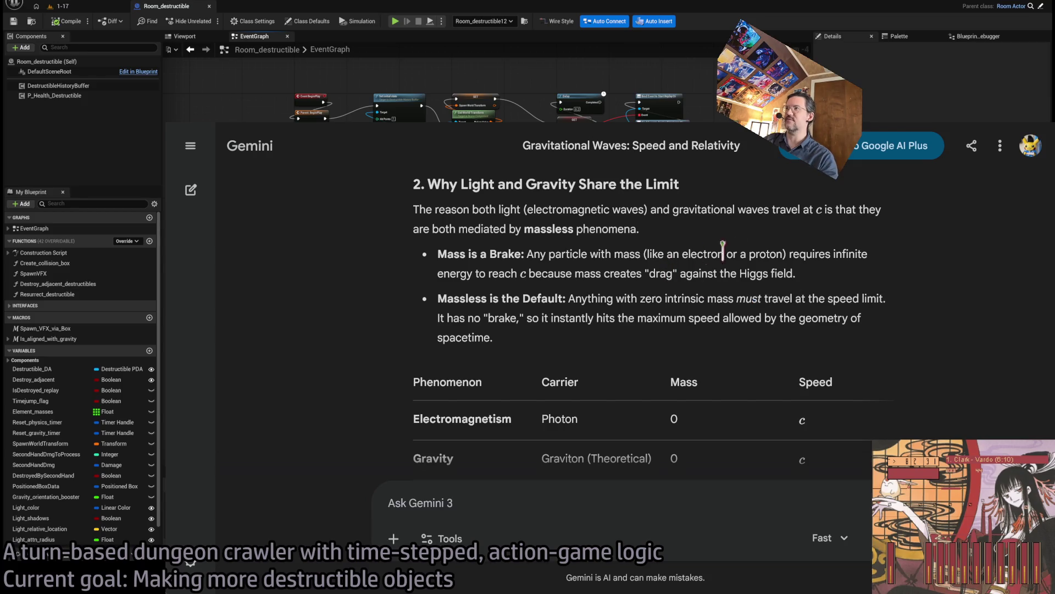
{"action": "mouse_move", "coordinate": [409, 187]}
{"action": "left_mouse_down"}
{"action": "mouse_move", "coordinate": [648, 349]}
{"action": "mouse_move", "coordinate": [418, 184]}
{"action": "left_mouse_up"}
{"action": "left_click", "coordinate": [646, 348]}
{"action": "scroll", "coordinate": [572, 294], "scroll_direction": "up", "scroll_amount": 1}
{"action": "left_click", "coordinate": [572, 294]}
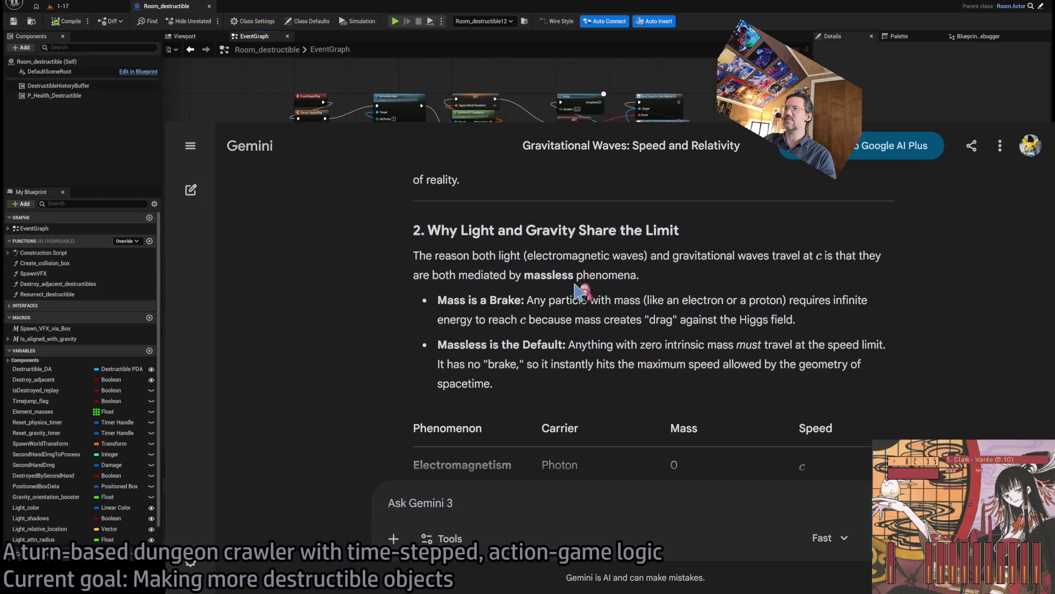
{"action": "scroll", "coordinate": [944, 287], "scroll_direction": "down", "scroll_amount": 1}
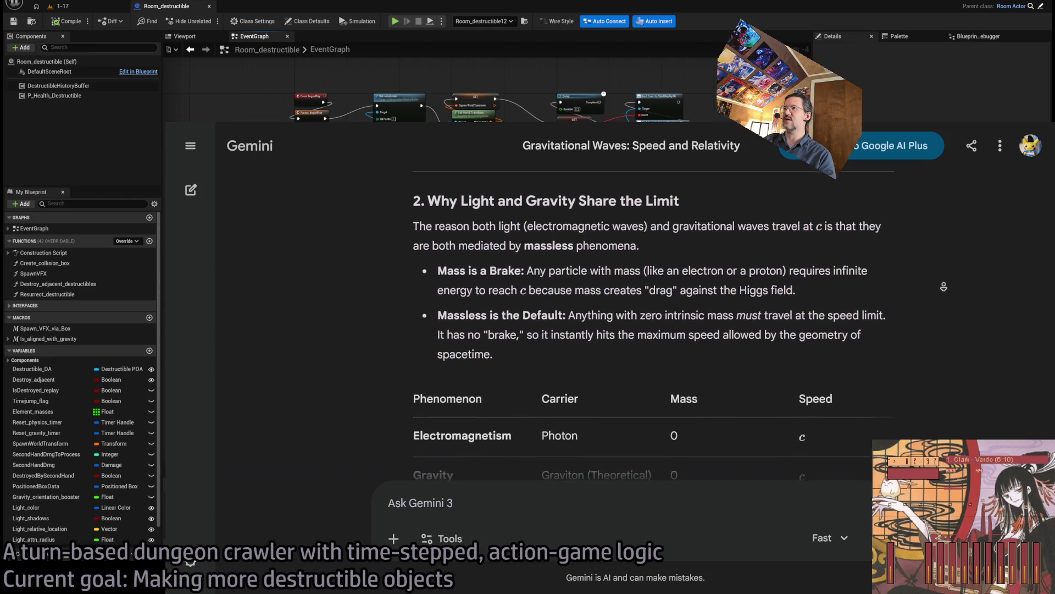
{"action": "scroll", "coordinate": [943, 286], "scroll_direction": "down", "scroll_amount": 1}
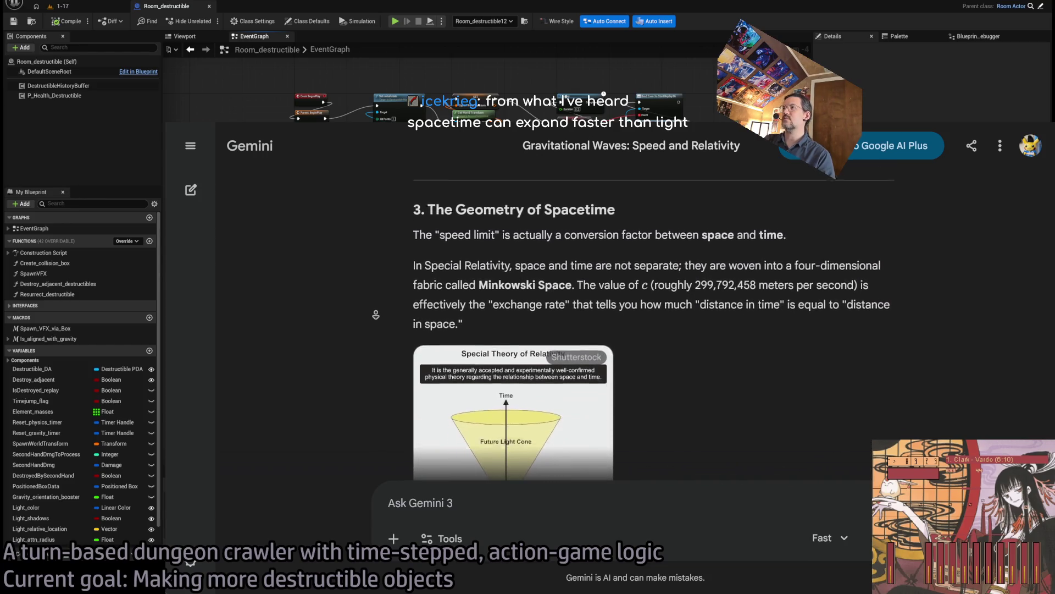
{"action": "middle_click", "coordinate": [375, 314]}
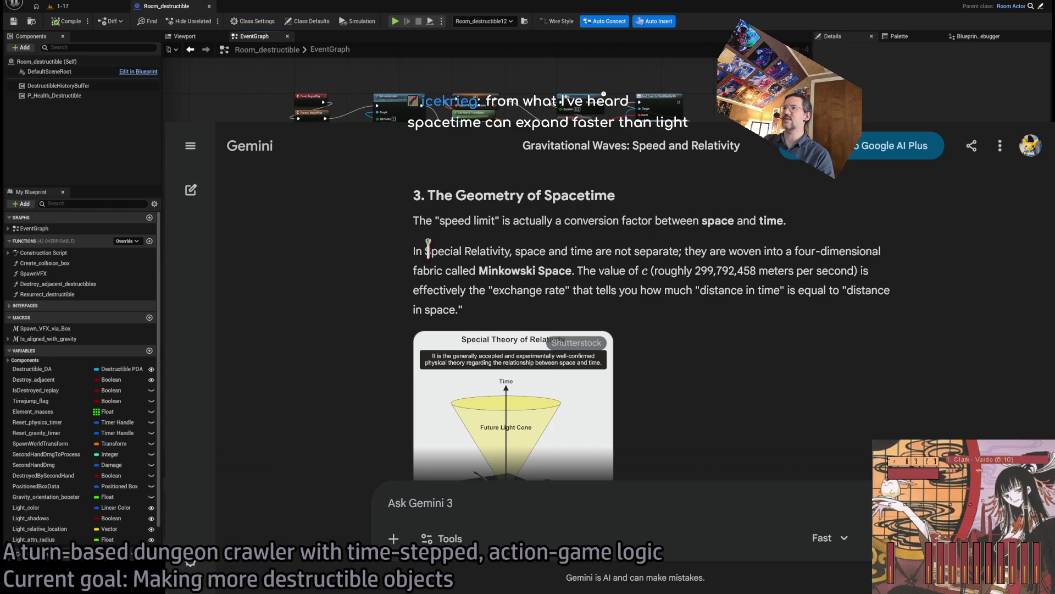
{"action": "middle_click", "coordinate": [786, 325]}
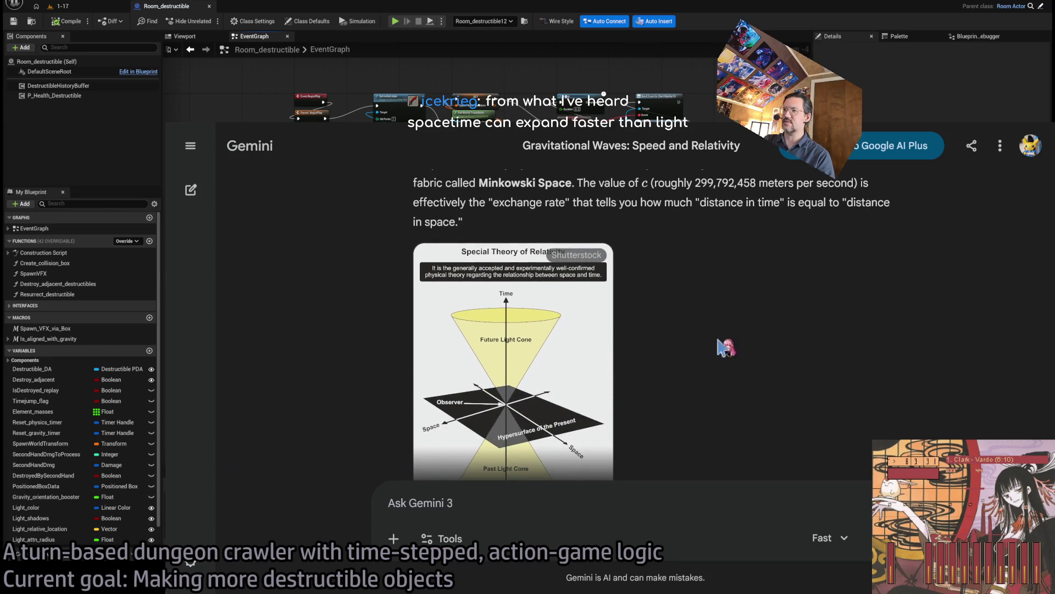
{"action": "scroll", "coordinate": [722, 305], "scroll_direction": "up", "scroll_amount": 3}
{"action": "scroll", "coordinate": [510, 321], "scroll_direction": "down", "scroll_amount": 2}
{"action": "middle_click", "coordinate": [802, 309]}
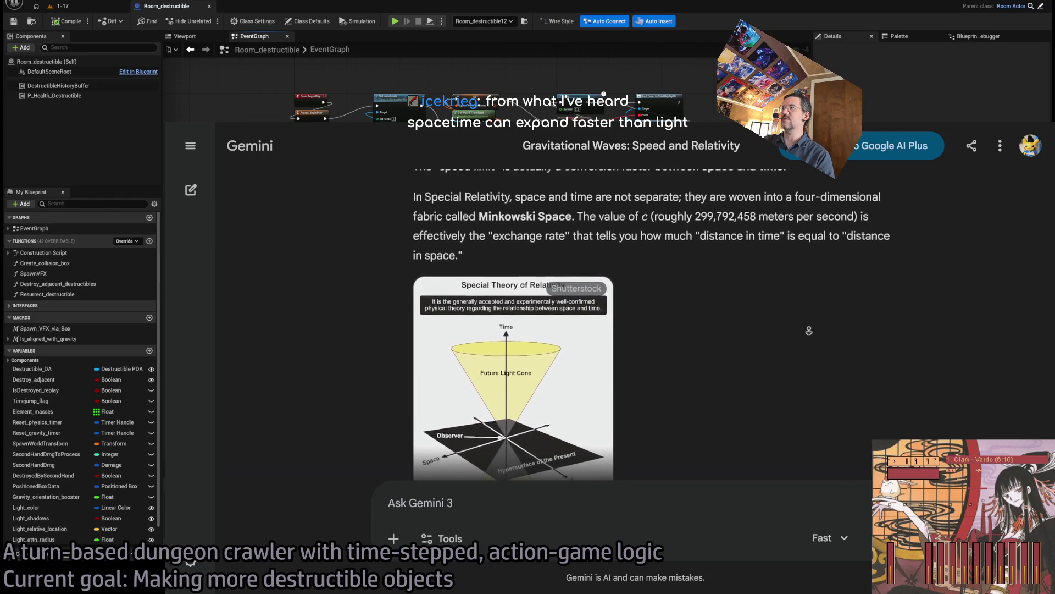
{"action": "middle_click", "coordinate": [810, 334]}
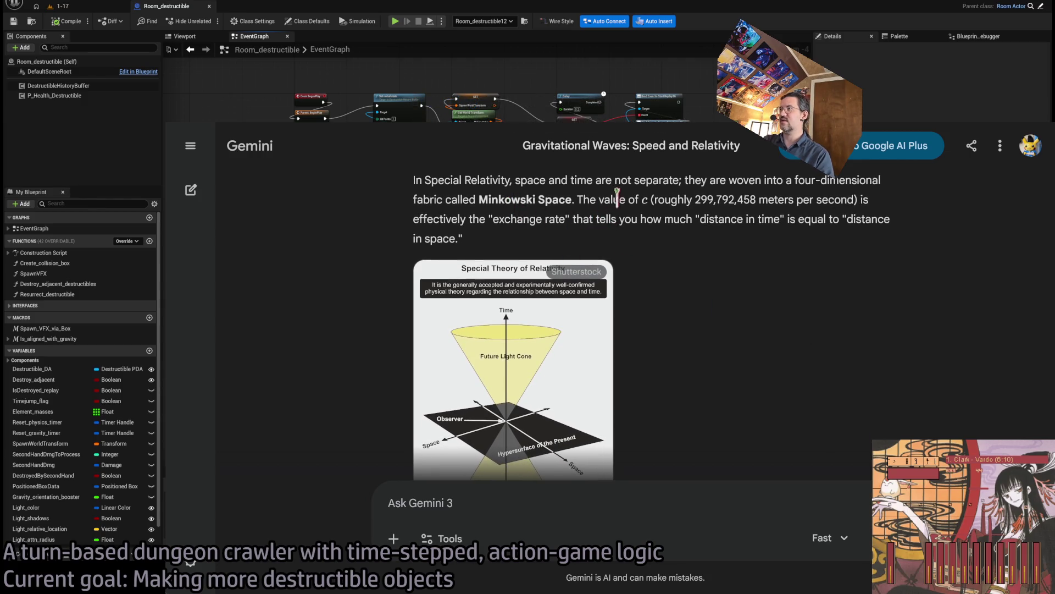
{"action": "left_click", "coordinate": [773, 219]}
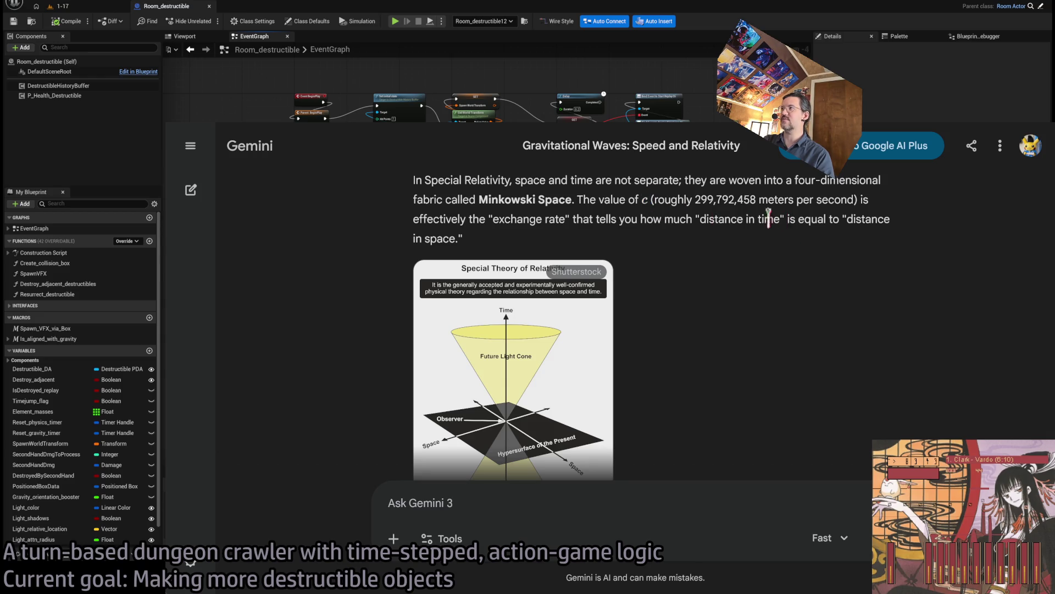
{"action": "double_click", "coordinate": [708, 199]}
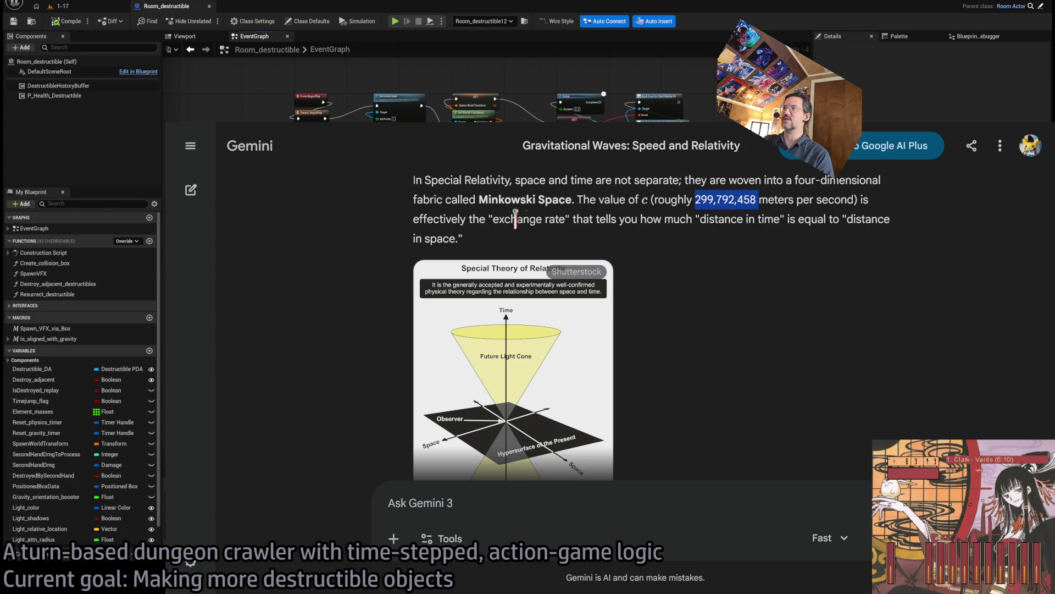
{"action": "mouse_move", "coordinate": [575, 220]}
{"action": "left_mouse_down"}
{"action": "mouse_move", "coordinate": [799, 219]}
{"action": "mouse_move", "coordinate": [786, 218]}
{"action": "left_mouse_up"}
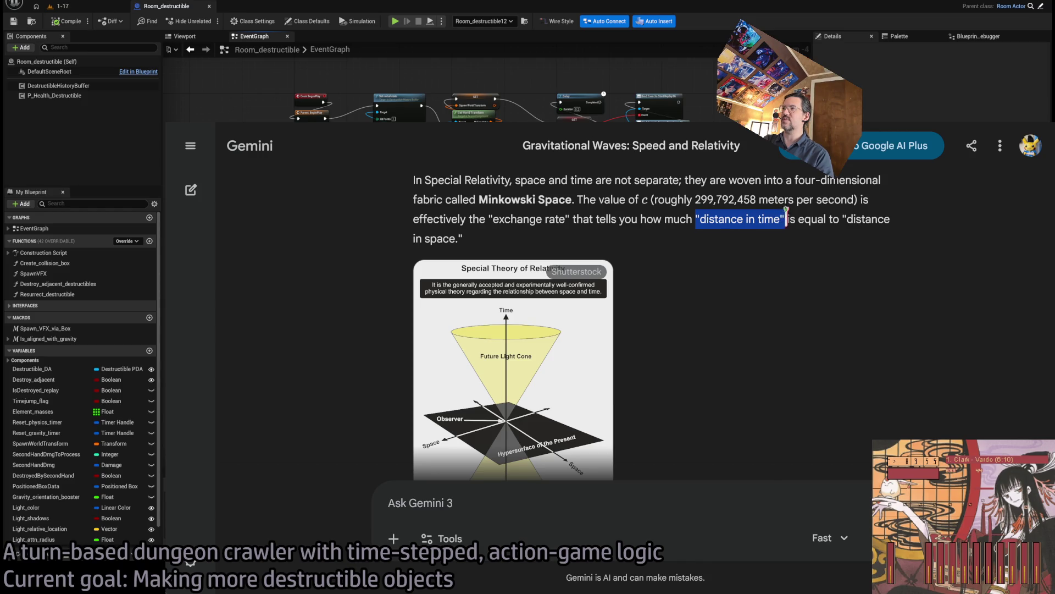
{"action": "middle_click", "coordinate": [838, 250]}
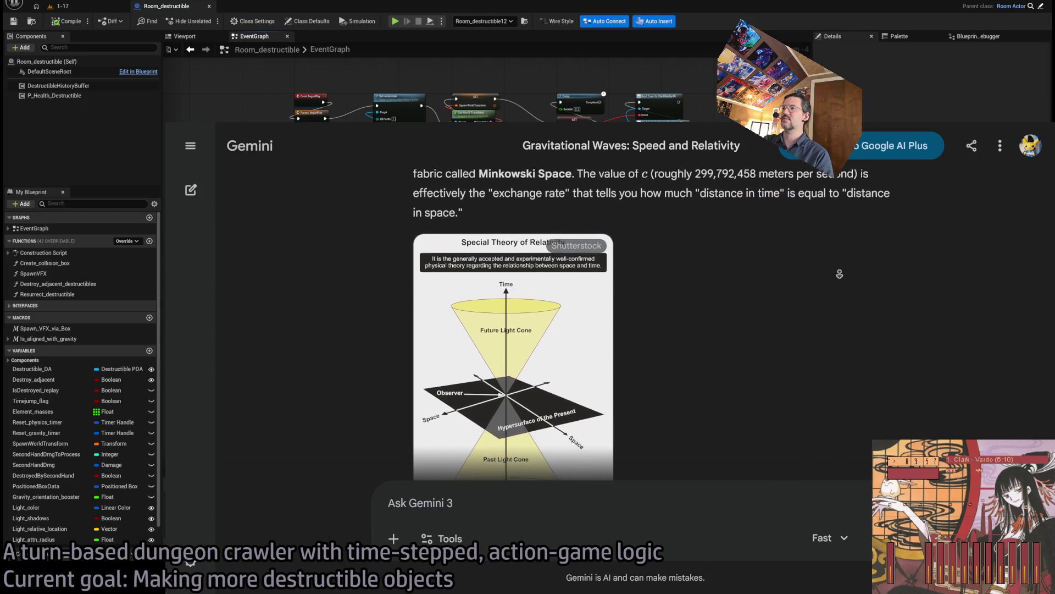
{"action": "middle_click", "coordinate": [839, 274]}
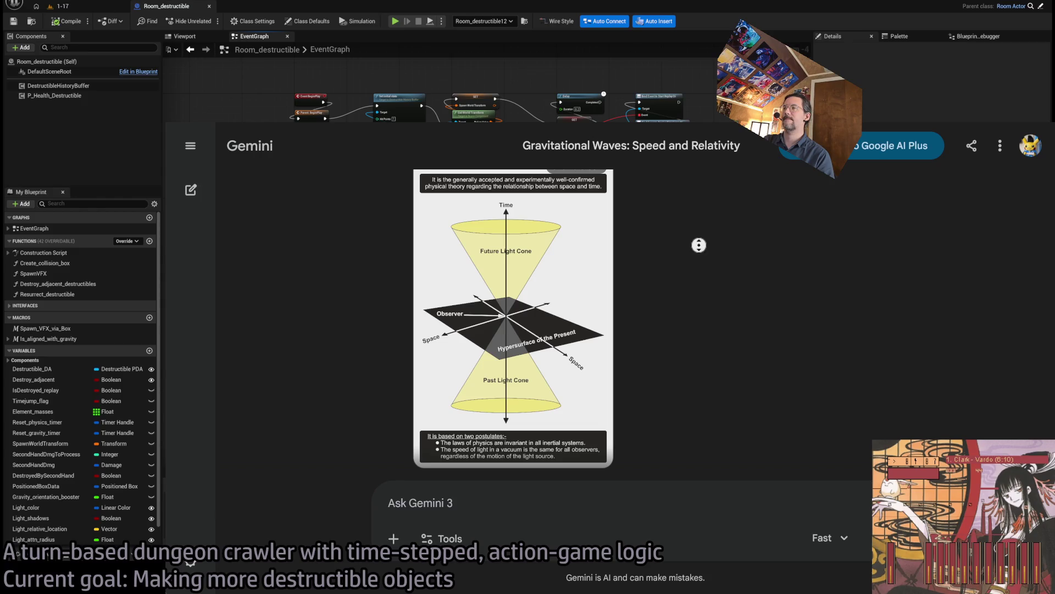
{"action": "scroll", "coordinate": [695, 259], "scroll_direction": "down", "scroll_amount": 1}
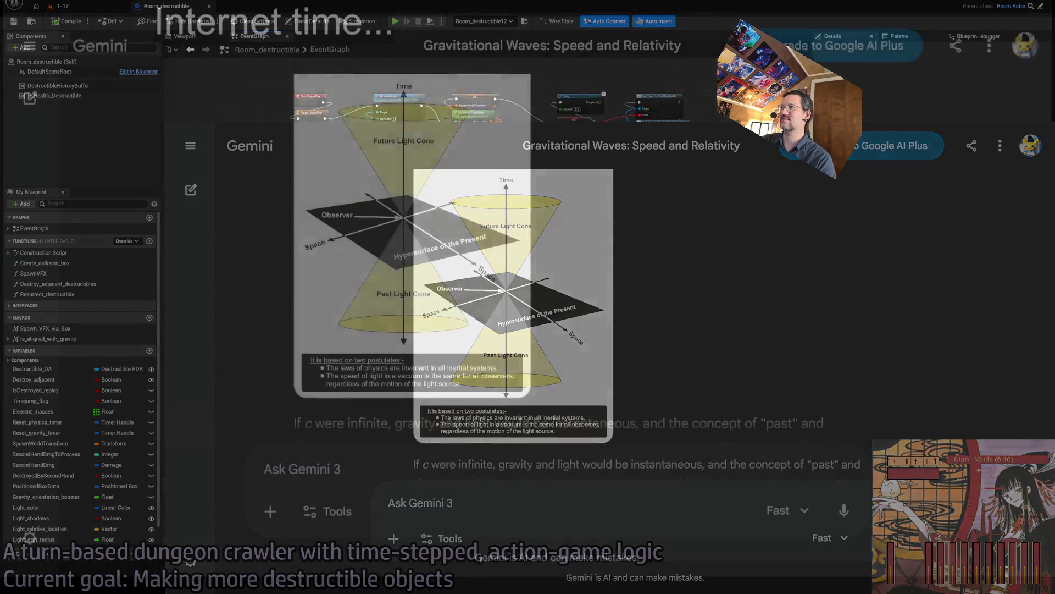
{"action": "left_click", "coordinate": [488, 266]}
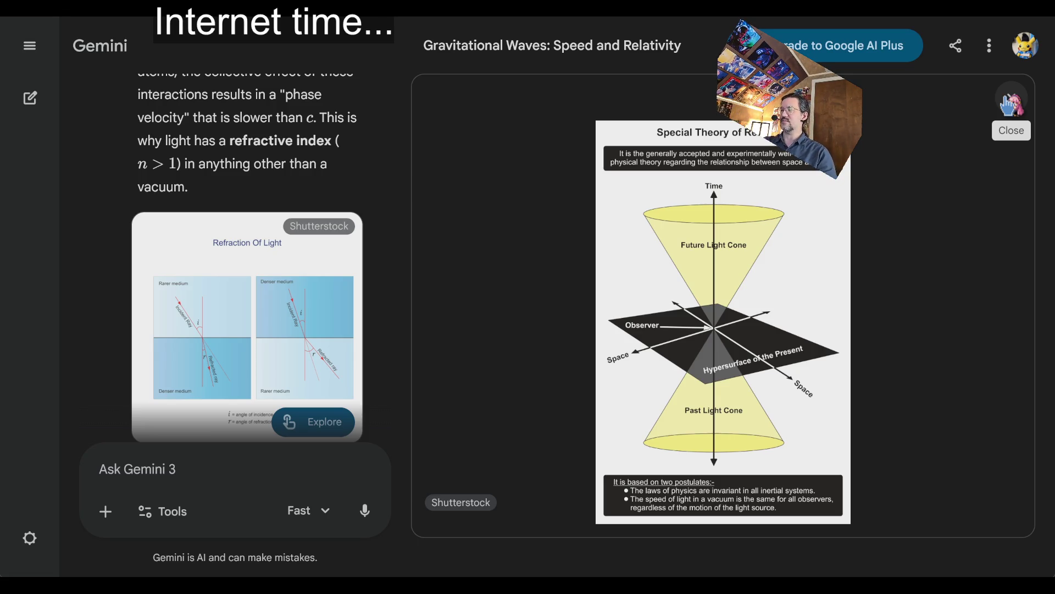
Close the enlarged light-cone diagram and return to the Gemini chat.
{"action": "left_click", "coordinate": [1011, 101]}
Scroll and autoscroll through the rest of Gemini's answer.
{"action": "scroll", "coordinate": [637, 239], "scroll_direction": "up", "scroll_amount": 10}
{"action": "scroll", "coordinate": [801, 189], "scroll_direction": "down", "scroll_amount": 4}
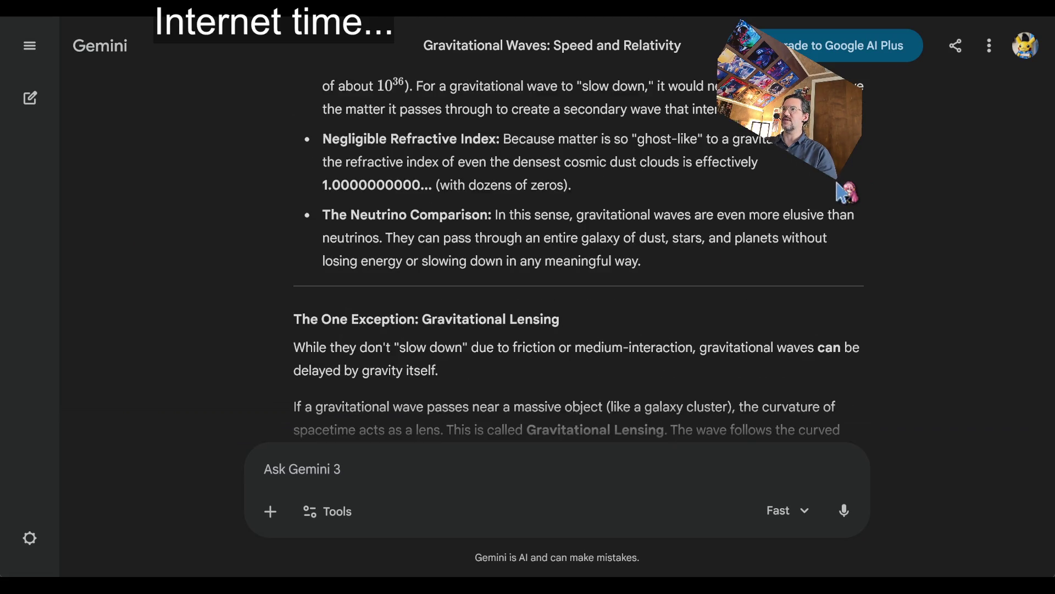
{"action": "scroll", "coordinate": [842, 192], "scroll_direction": "down", "scroll_amount": 2}
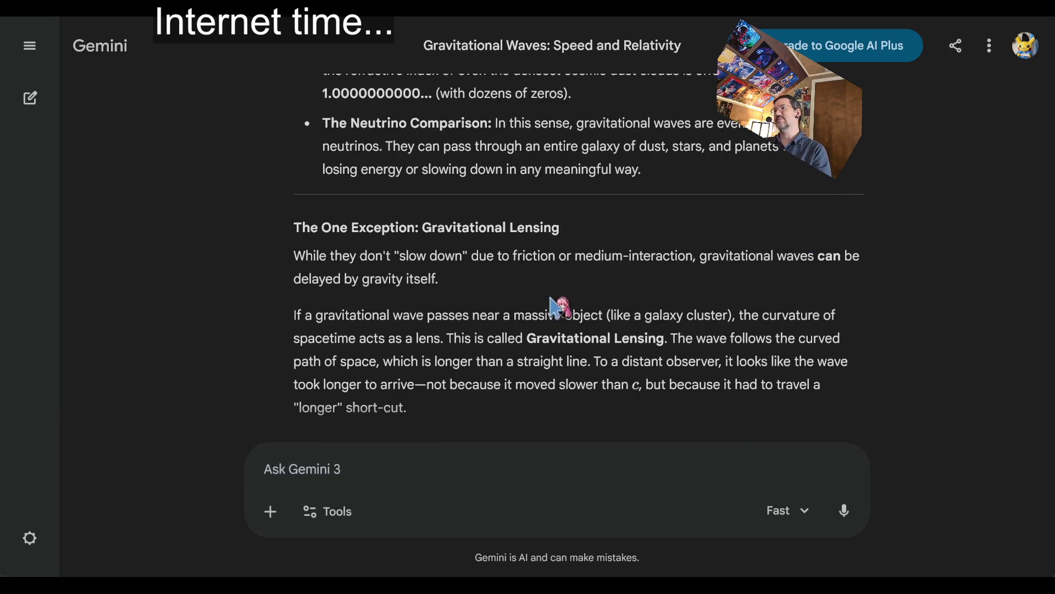
{"action": "scroll", "coordinate": [714, 206], "scroll_direction": "down", "scroll_amount": 5}
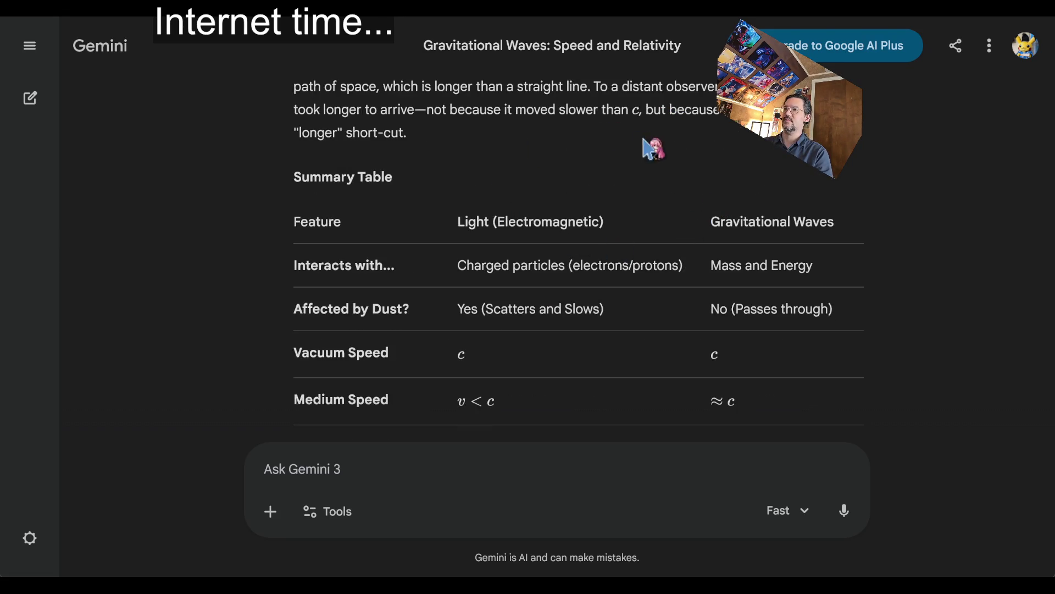
{"action": "middle_click", "coordinate": [704, 141]}
{"action": "scroll", "coordinate": [704, 165], "scroll_direction": "down", "scroll_amount": 1}
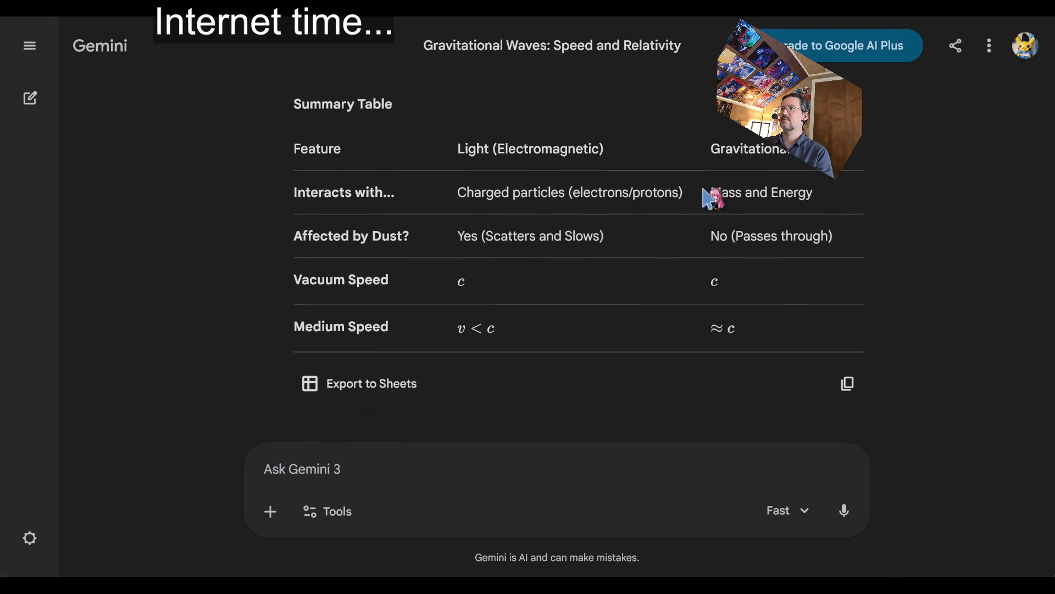
{"action": "scroll", "coordinate": [709, 199], "scroll_direction": "down", "scroll_amount": 3}
{"action": "scroll", "coordinate": [868, 297], "scroll_direction": "up", "scroll_amount": 5}
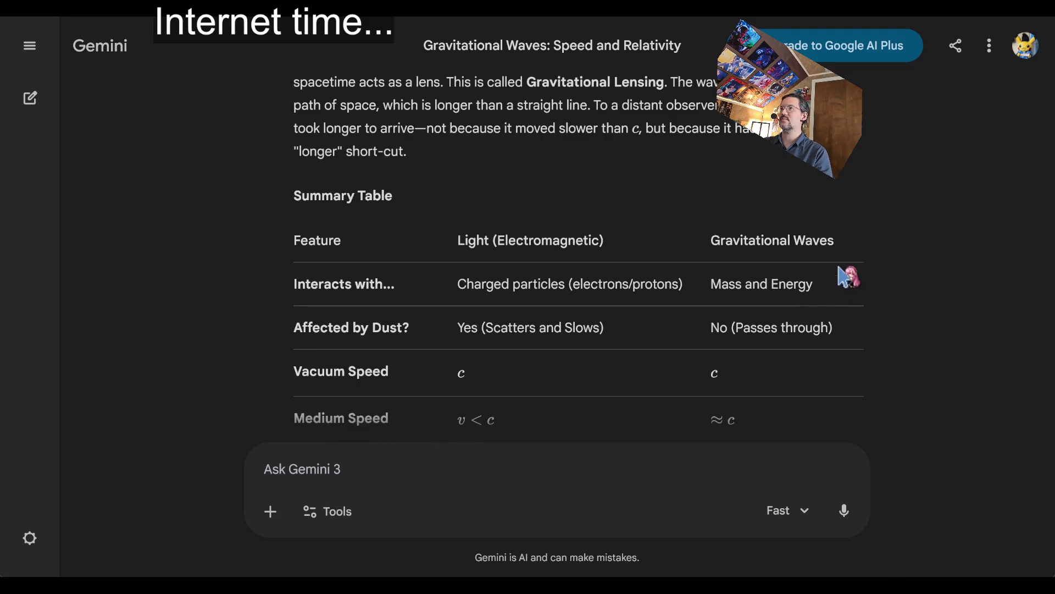
{"action": "scroll", "coordinate": [834, 221], "scroll_direction": "up", "scroll_amount": 10}
{"action": "scroll", "coordinate": [929, 351], "scroll_direction": "up", "scroll_amount": 15}
{"action": "scroll", "coordinate": [938, 266], "scroll_direction": "down", "scroll_amount": 20}
{"action": "scroll", "coordinate": [959, 348], "scroll_direction": "up", "scroll_amount": 5}
{"action": "scroll", "coordinate": [956, 344], "scroll_direction": "down", "scroll_amount": 5}
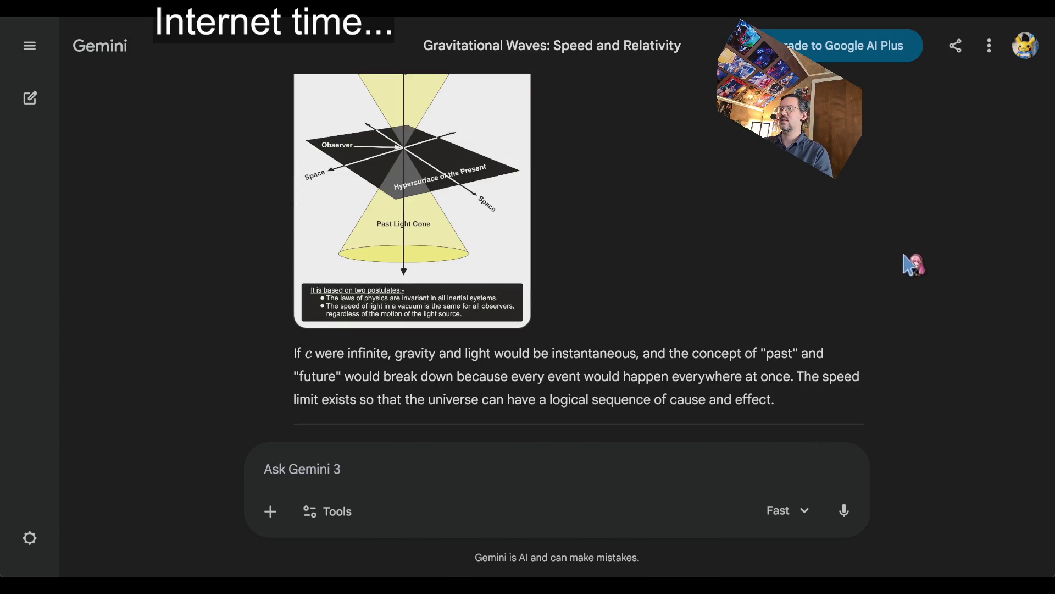
{"action": "scroll", "coordinate": [862, 316], "scroll_direction": "up", "scroll_amount": 5}
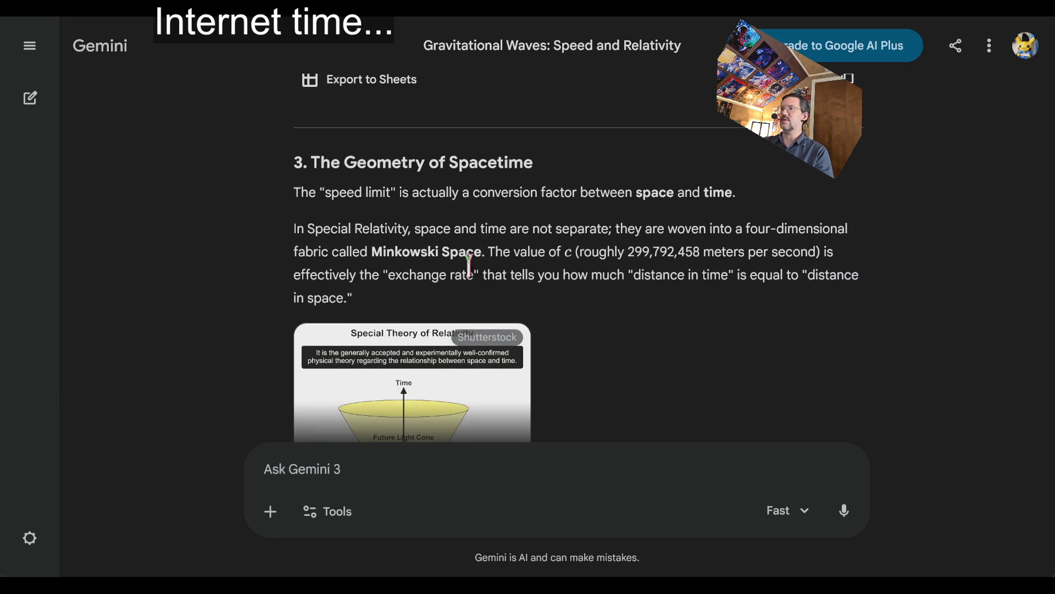
{"action": "scroll", "coordinate": [777, 303], "scroll_direction": "down", "scroll_amount": 5}
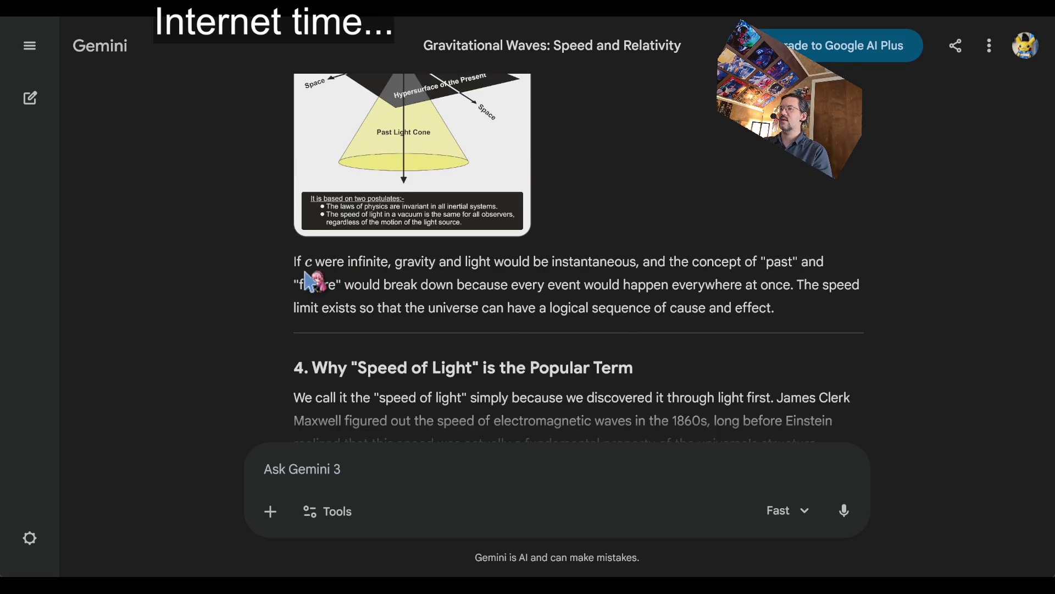
Highlight the sentences on instantaneous gravity and light, everything happening at once, and cause and effect.
{"action": "left_click_drag", "start_coordinate": [409, 264], "coordinate": [577, 262]}
{"action": "left_click", "coordinate": [709, 259]}
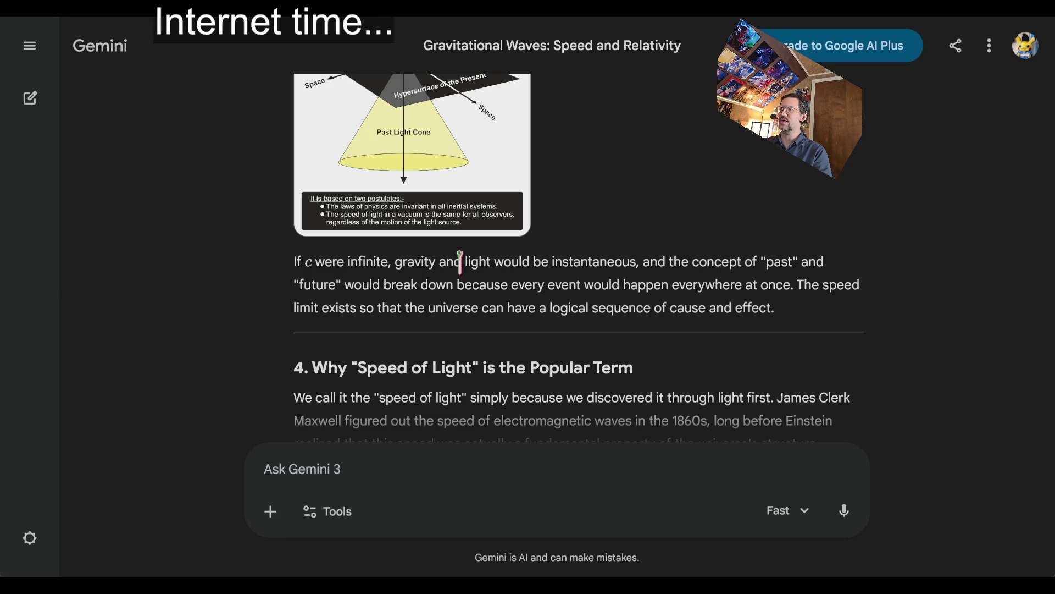
{"action": "mouse_move", "coordinate": [517, 262]}
{"action": "left_mouse_down"}
{"action": "mouse_move", "coordinate": [808, 286]}
{"action": "mouse_move", "coordinate": [813, 323]}
{"action": "left_mouse_up"}
{"action": "left_click", "coordinate": [843, 311]}
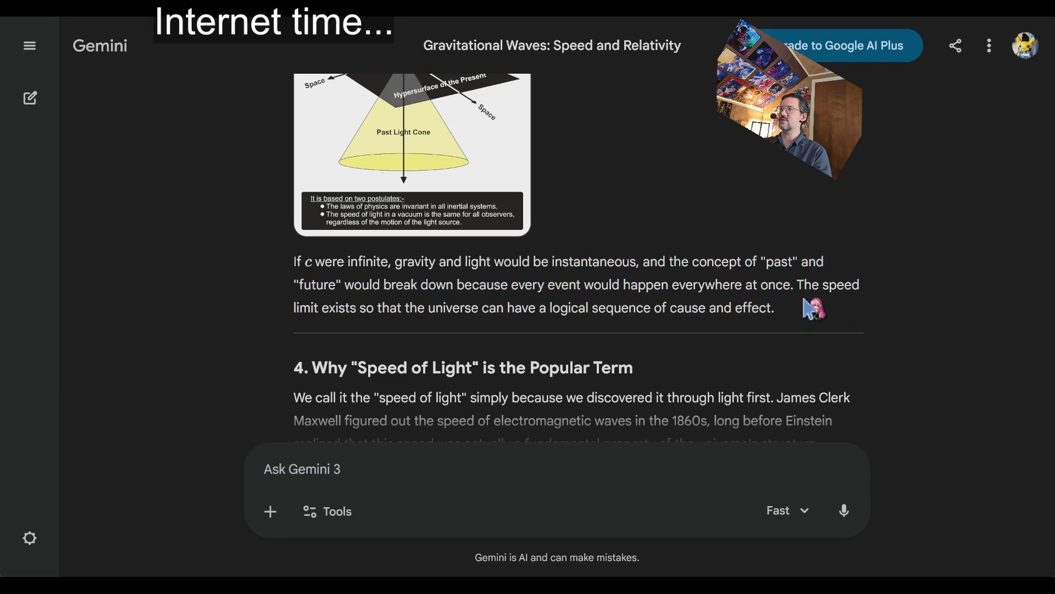
{"action": "left_click_drag", "start_coordinate": [795, 286], "coordinate": [807, 314]}
{"action": "left_click", "coordinate": [950, 237]}
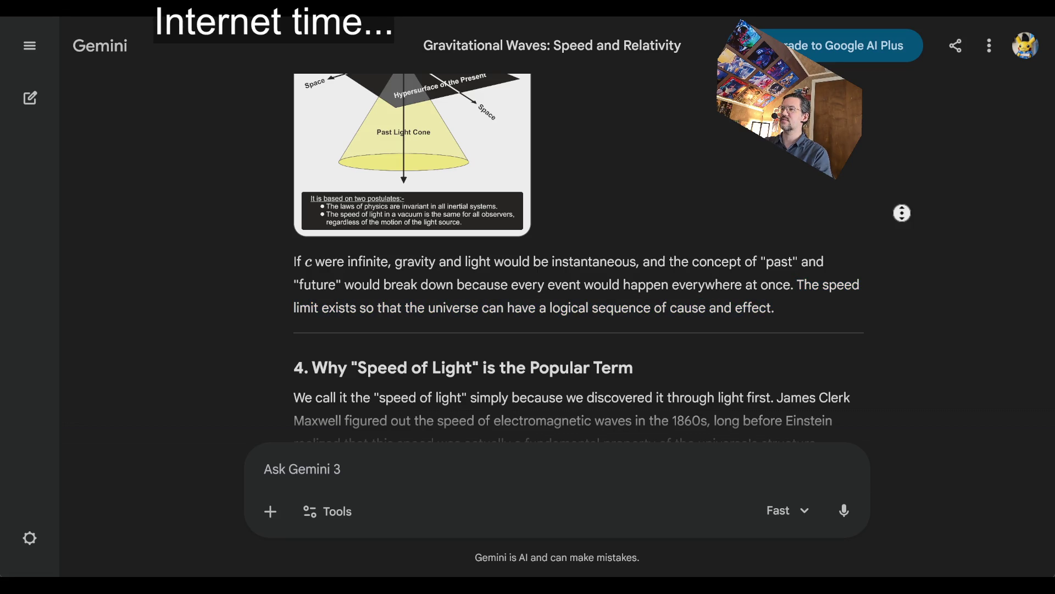
Return to the Room_destructible EventGraph in Unreal Editor.
{"action": "middle_click", "coordinate": [902, 264]}
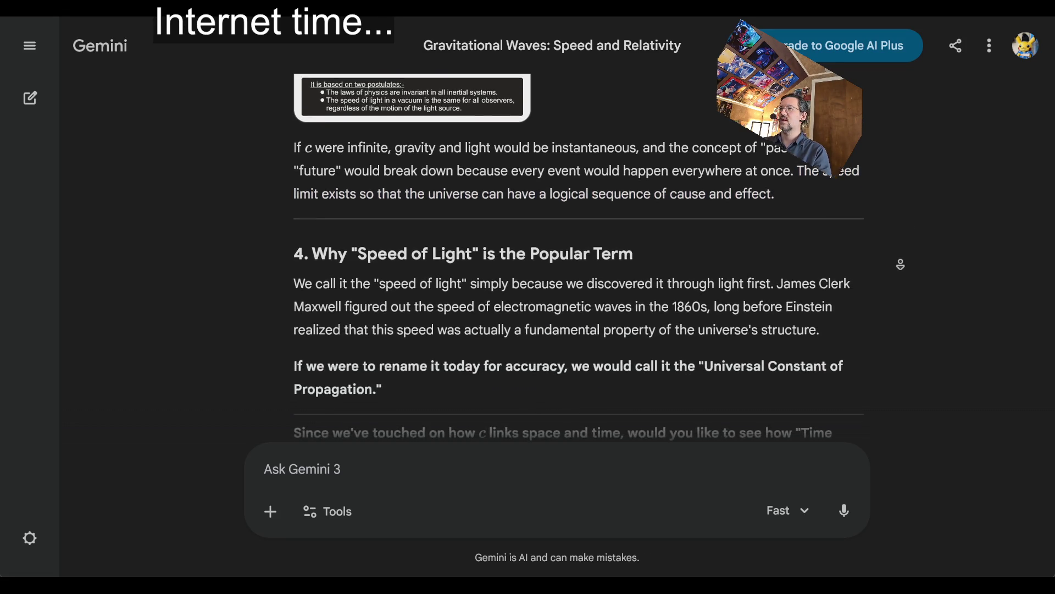
{"action": "left_click", "coordinate": [875, 224]}
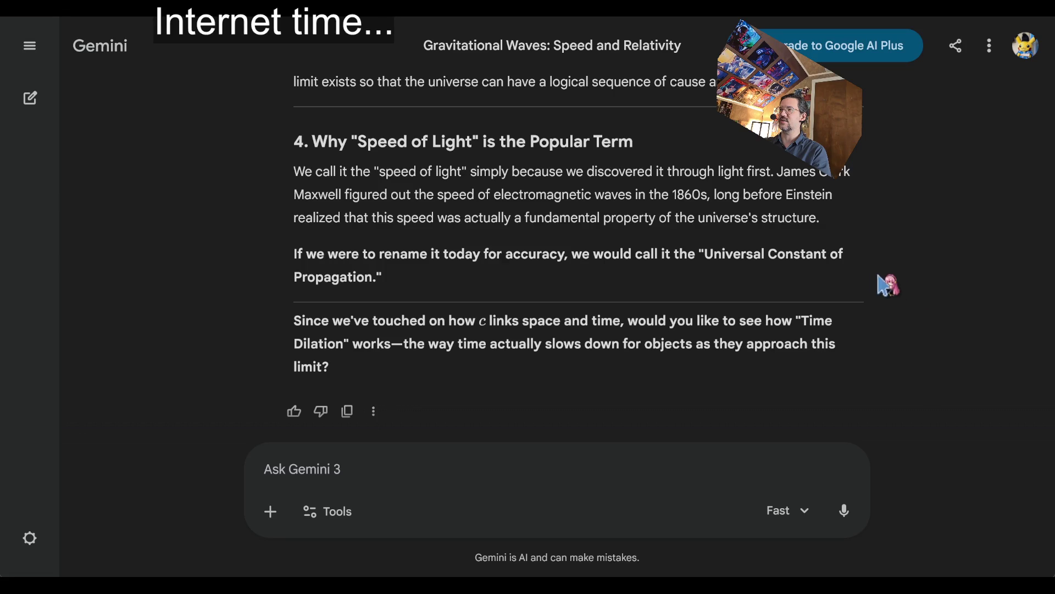
{"action": "scroll", "coordinate": [912, 316], "scroll_direction": "down", "scroll_amount": 1}
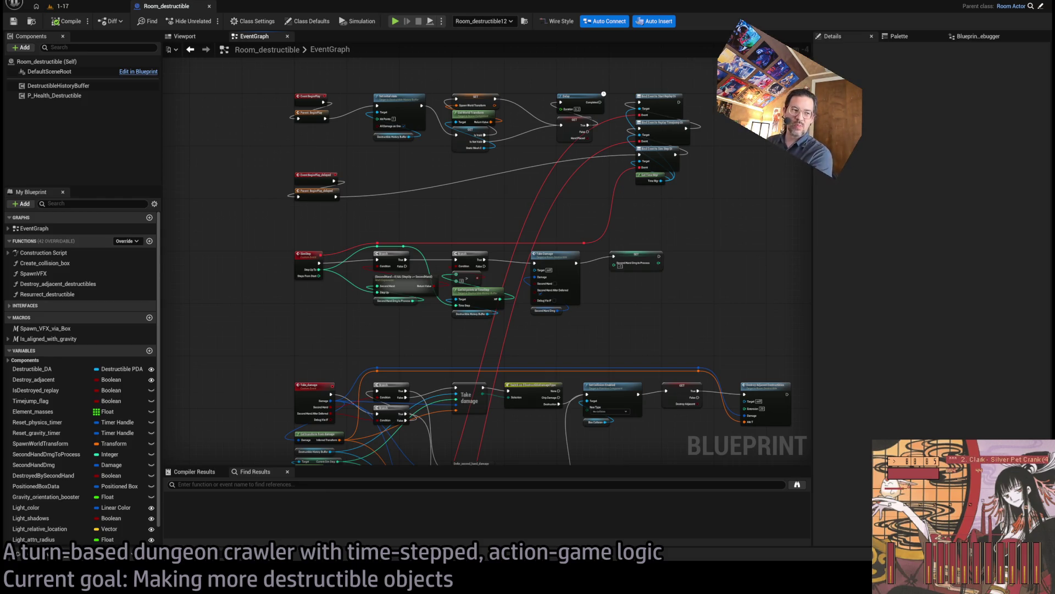
{"action": "left_click_drag", "start_coordinate": [485, 216], "coordinate": [469, 279]}
{"action": "scroll", "coordinate": [448, 254], "scroll_direction": "up", "scroll_amount": 4}
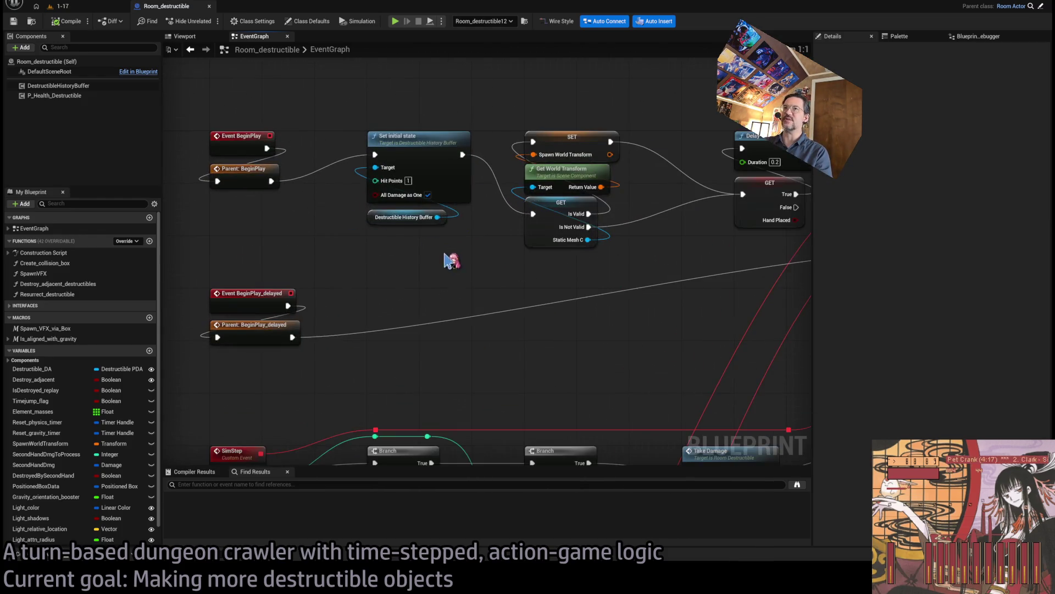
{"action": "mouse_move", "coordinate": [357, 144]}
{"action": "left_mouse_down"}
{"action": "mouse_move", "coordinate": [371, 168]}
{"action": "mouse_move", "coordinate": [358, 153]}
{"action": "left_mouse_up"}
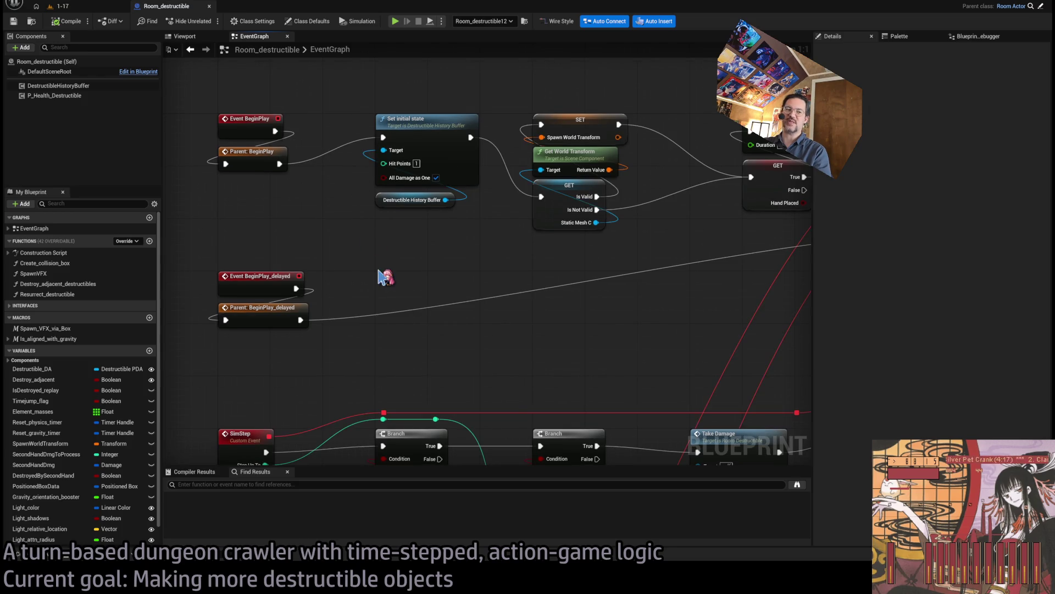
{"action": "mouse_move", "coordinate": [195, 83]}
{"action": "left_mouse_down"}
{"action": "mouse_move", "coordinate": [495, 183]}
{"action": "mouse_move", "coordinate": [806, 254]}
{"action": "mouse_move", "coordinate": [745, 278]}
{"action": "mouse_move", "coordinate": [523, 259]}
{"action": "mouse_move", "coordinate": [539, 245]}
{"action": "left_mouse_up"}
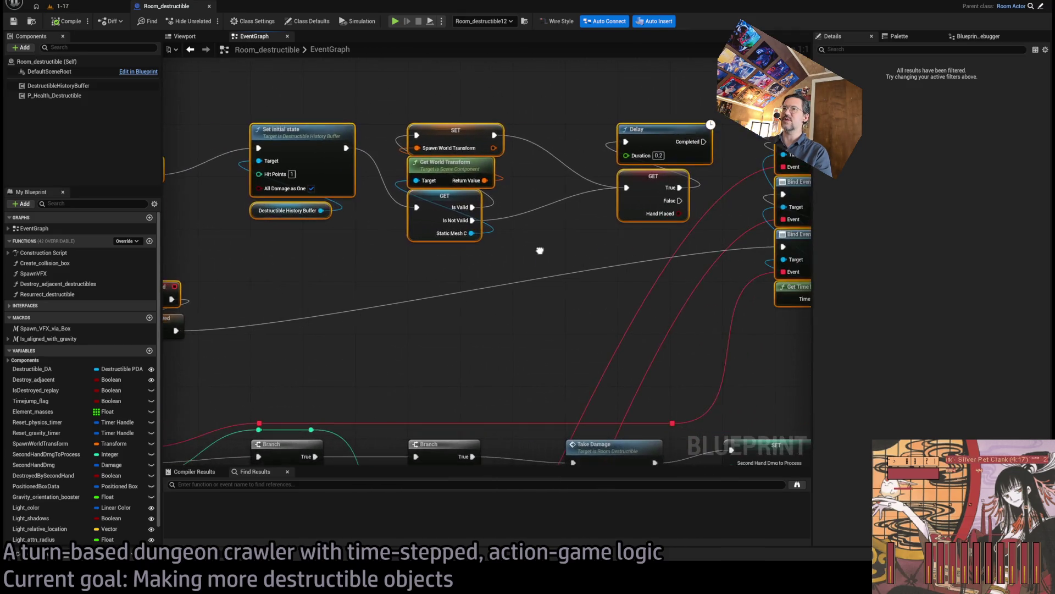
{"action": "scroll", "coordinate": [546, 254], "scroll_direction": "down", "scroll_amount": 3}
{"action": "left_click_drag", "start_coordinate": [774, 129], "coordinate": [311, 343]}
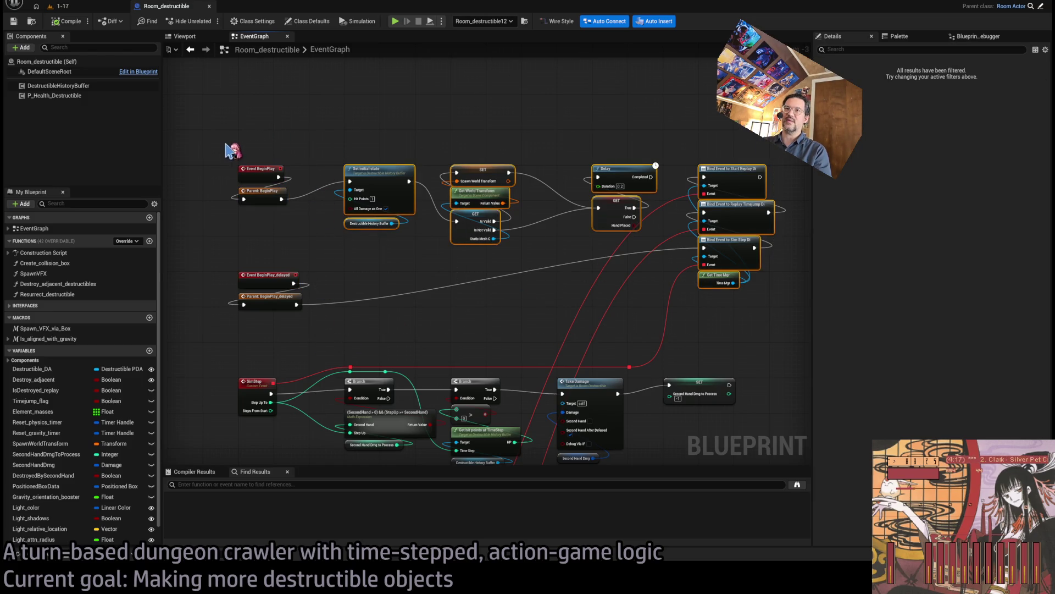
{"action": "left_click_drag", "start_coordinate": [216, 142], "coordinate": [321, 230]}
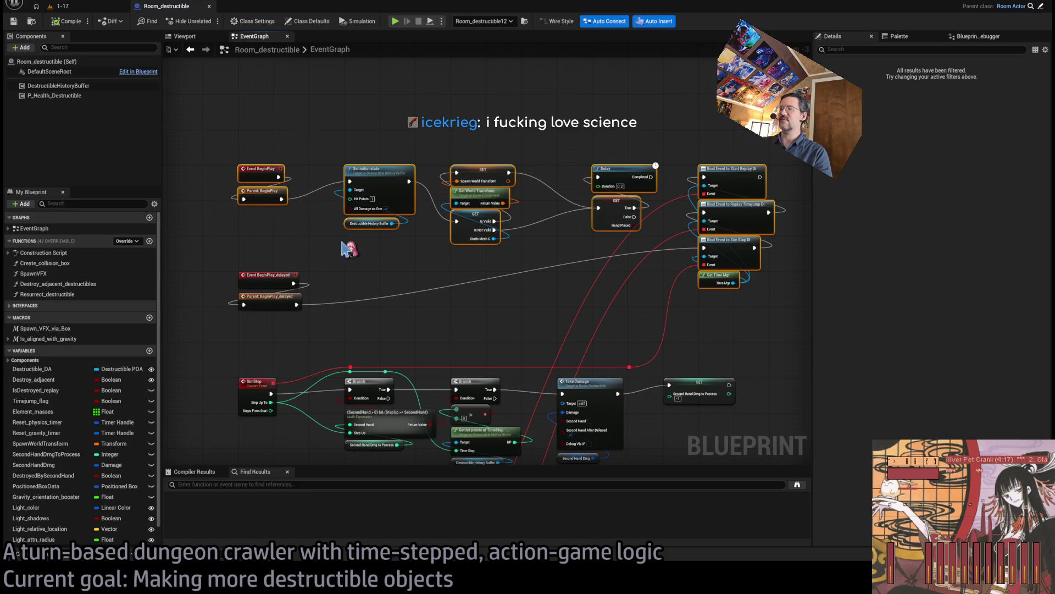
{"action": "left_click_drag", "start_coordinate": [333, 280], "coordinate": [400, 242]}
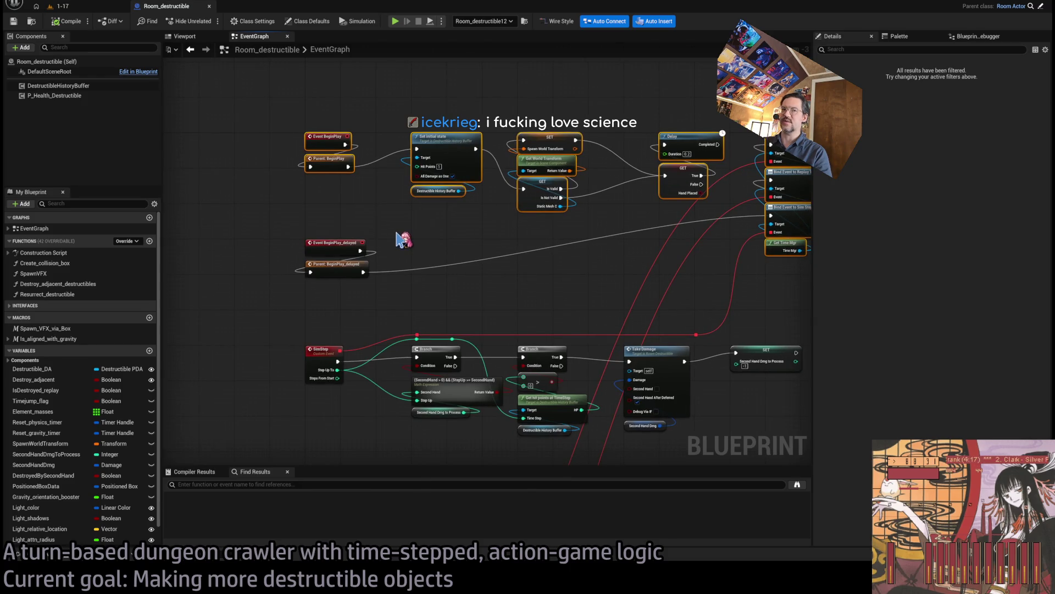
{"action": "left_click", "coordinate": [400, 237]}
{"action": "scroll", "coordinate": [335, 223], "scroll_direction": "up", "scroll_amount": 3}
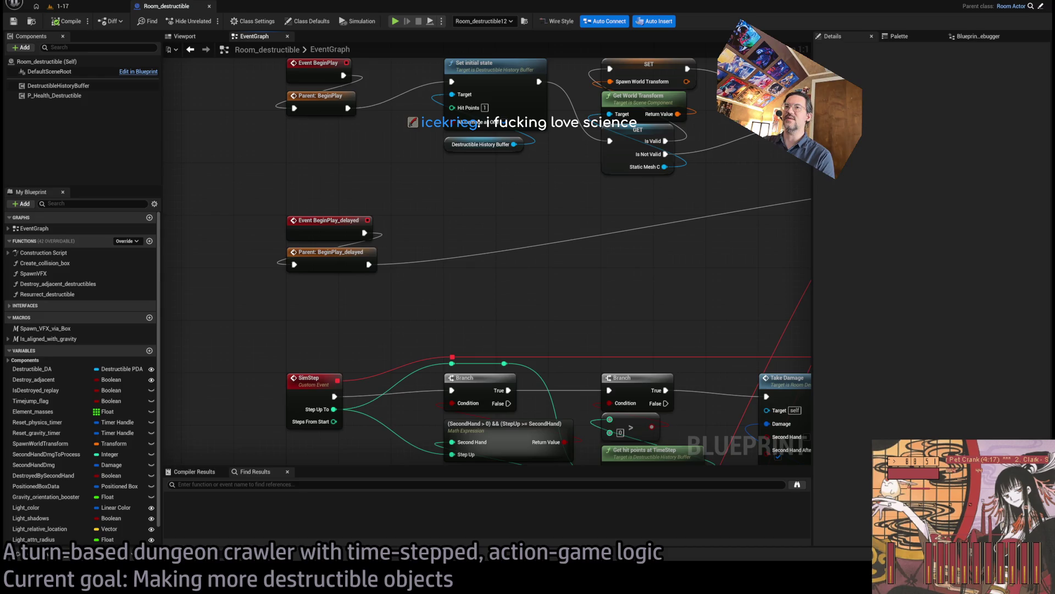
{"action": "left_click_drag", "start_coordinate": [400, 139], "coordinate": [427, 177]}
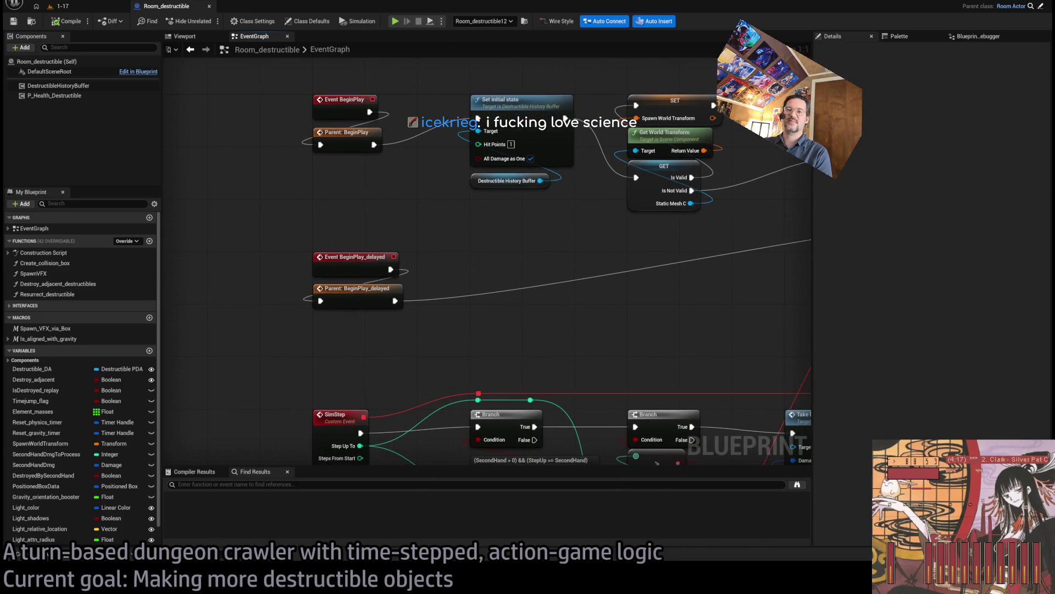
{"action": "key", "text": "alt+Tab"}
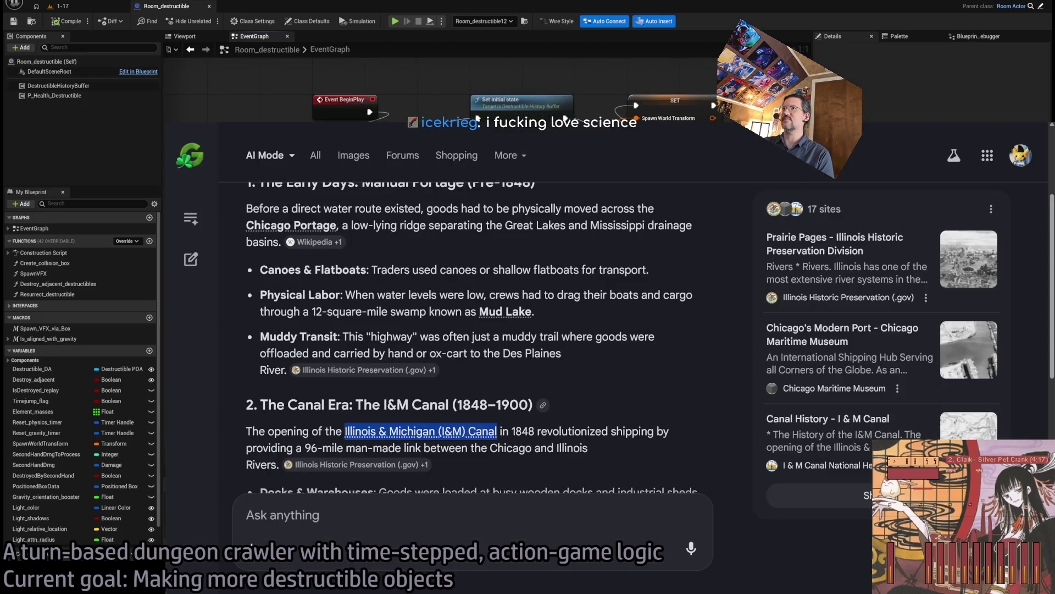
{"action": "key", "text": "ctrl+Tab"}
{"action": "key", "text": "ctrl+Tab"}
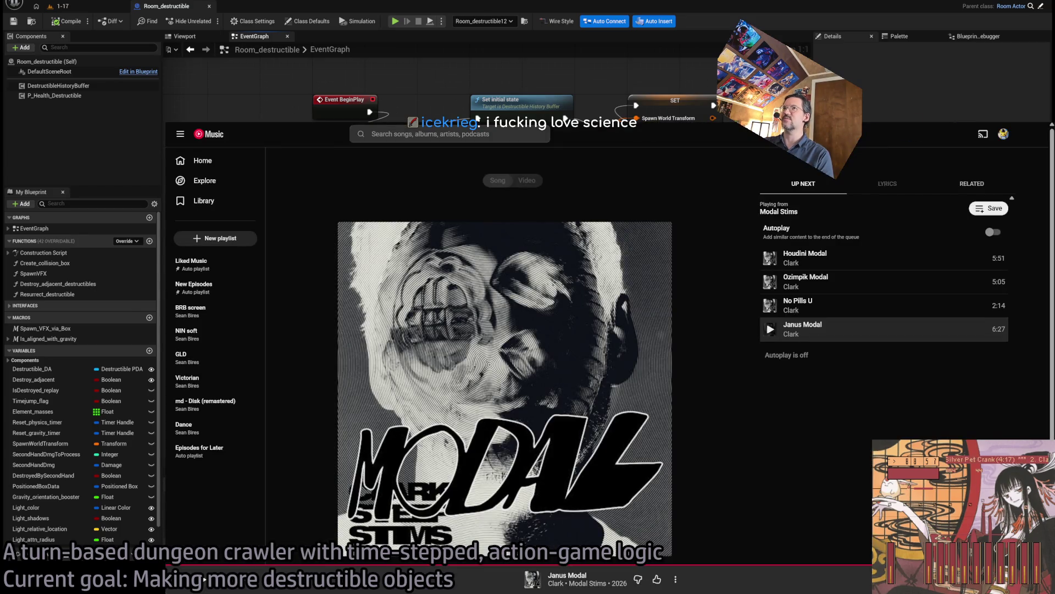
{"action": "key", "text": "super+Right"}
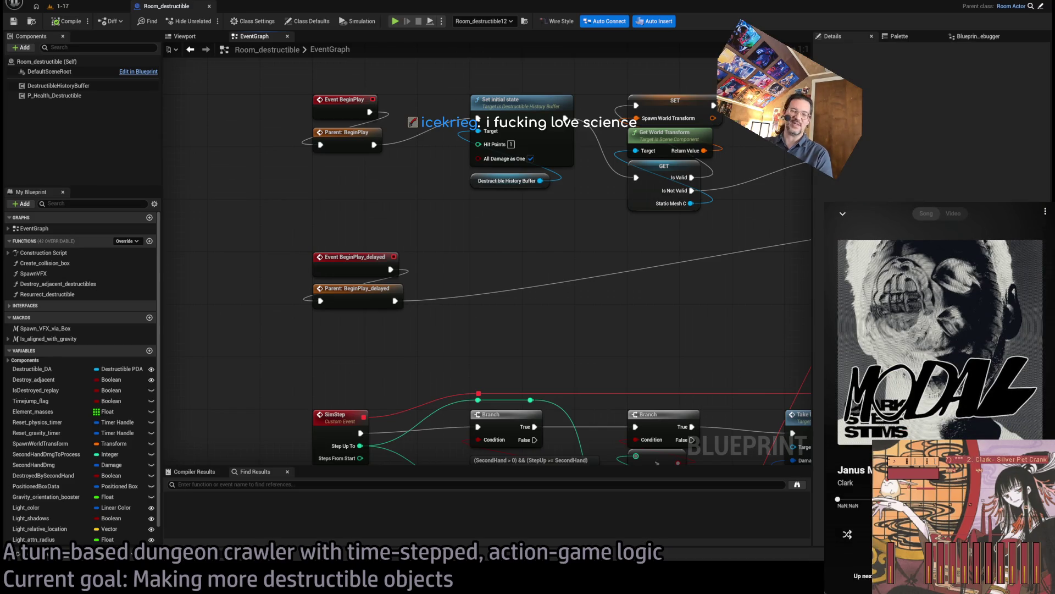
{"action": "mouse_move", "coordinate": [411, 267]}
{"action": "left_mouse_down"}
{"action": "mouse_move", "coordinate": [255, 273]}
{"action": "mouse_move", "coordinate": [110, 308]}
{"action": "left_mouse_up"}
{"action": "scroll", "coordinate": [254, 273], "scroll_direction": "down", "scroll_amount": 3}
{"action": "left_click_drag", "start_coordinate": [224, 321], "coordinate": [502, 306]}
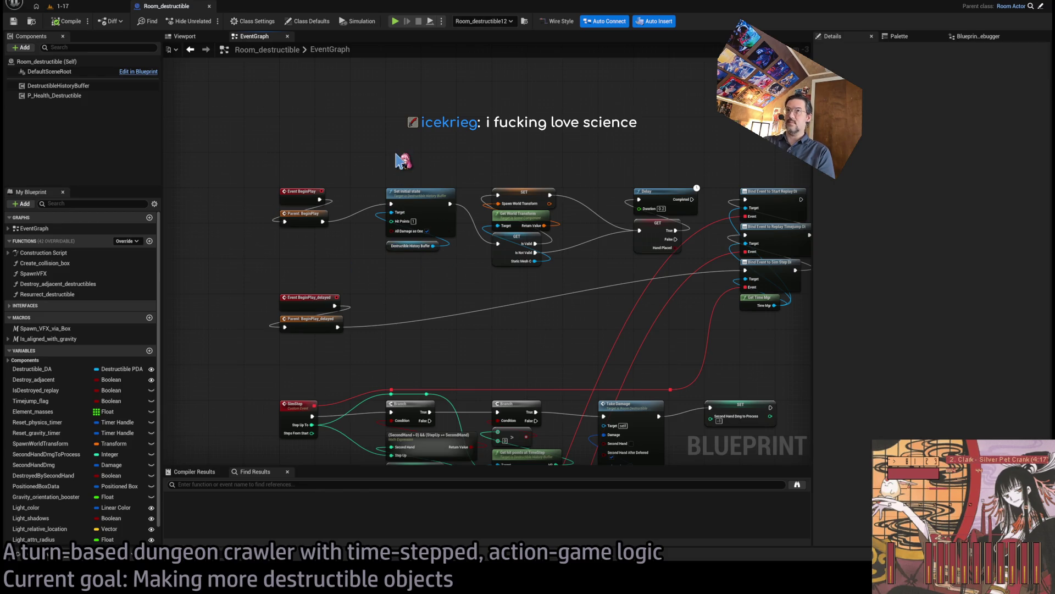
Open Room_destructible's Construction Script, pan across its Add and Set Static Mesh nodes, then open a browser.
{"action": "left_click", "coordinate": [73, 254]}
{"action": "double_click", "coordinate": [73, 254]}
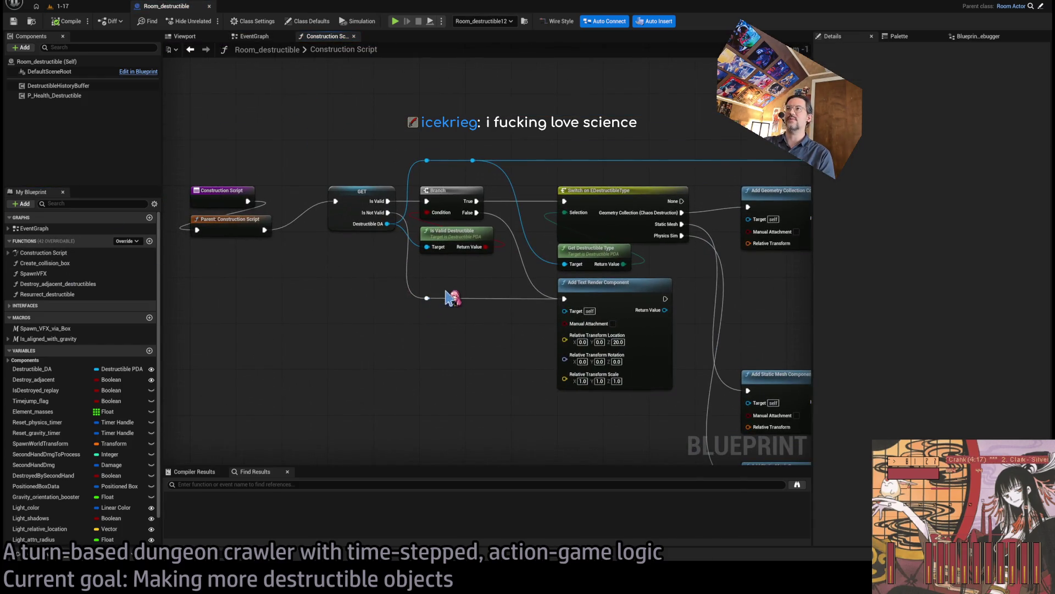
{"action": "left_click_drag", "start_coordinate": [658, 297], "coordinate": [546, 243]}
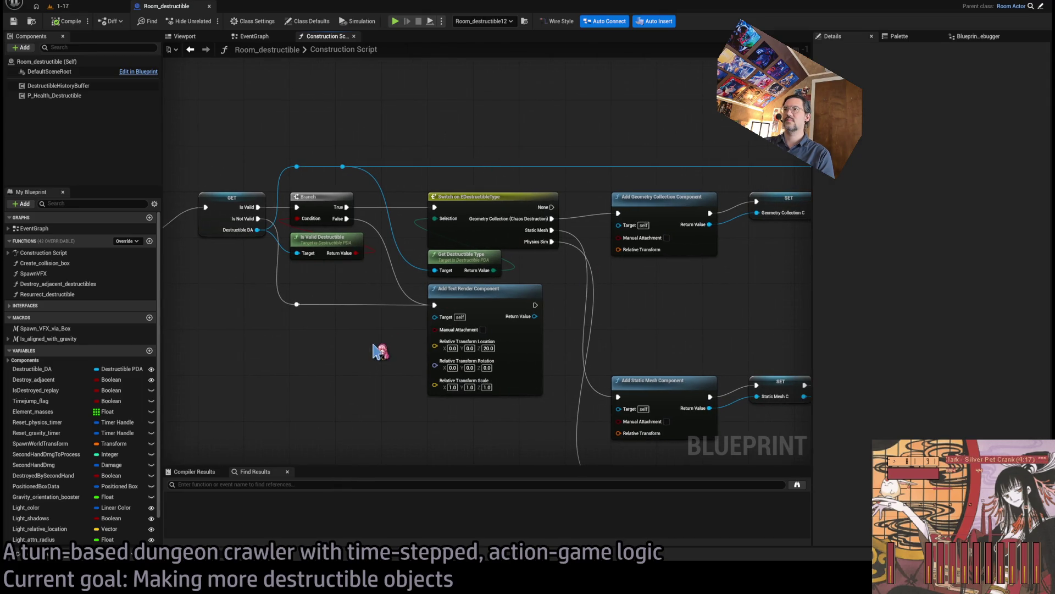
{"action": "left_click_drag", "start_coordinate": [377, 349], "coordinate": [405, 258]}
{"action": "mouse_move", "coordinate": [424, 301]}
{"action": "left_mouse_down"}
{"action": "mouse_move", "coordinate": [448, 334]}
{"action": "mouse_move", "coordinate": [220, 297]}
{"action": "left_mouse_up"}
{"action": "left_click_drag", "start_coordinate": [588, 303], "coordinate": [347, 224]}
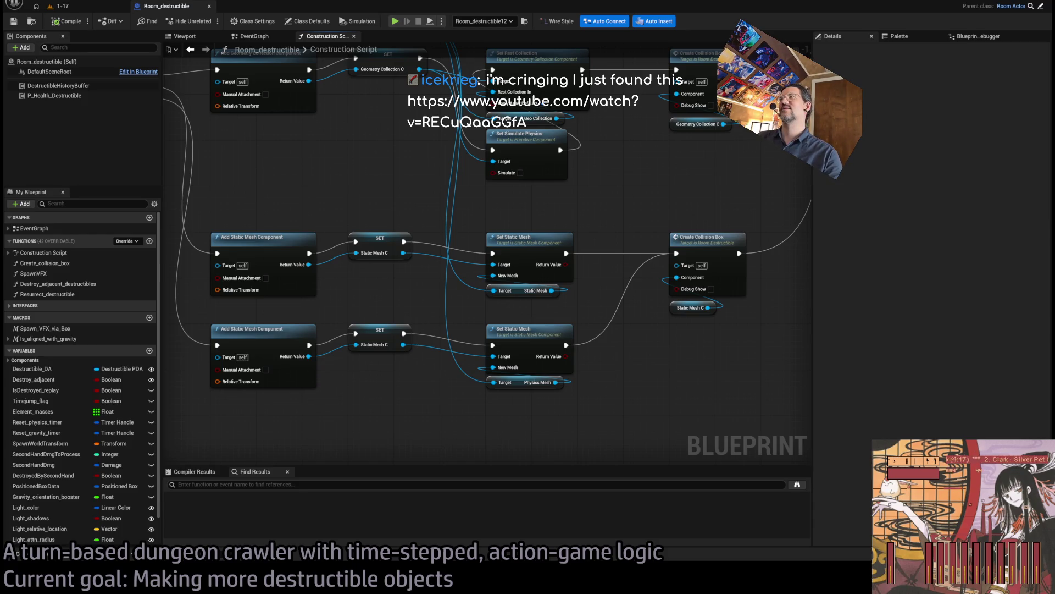
{"action": "type", "text": "https://www.youtube.com/watch?v=RECuQaaGGfA"}
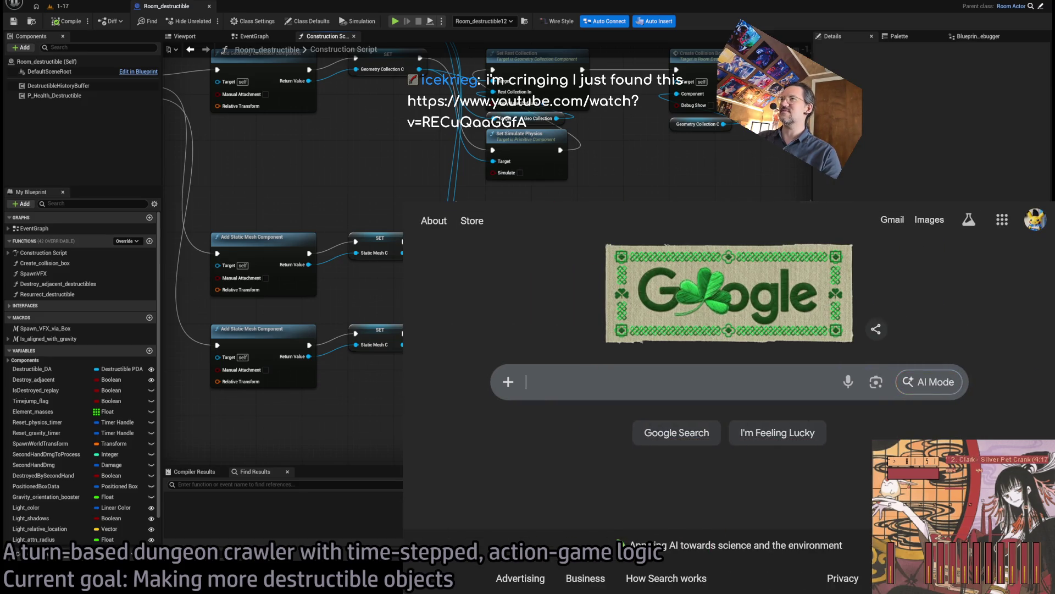
Load the 'I F***ing Love Science (Uncensored)' YouTube video from chat in theater mode.
{"action": "key", "text": "Return"}
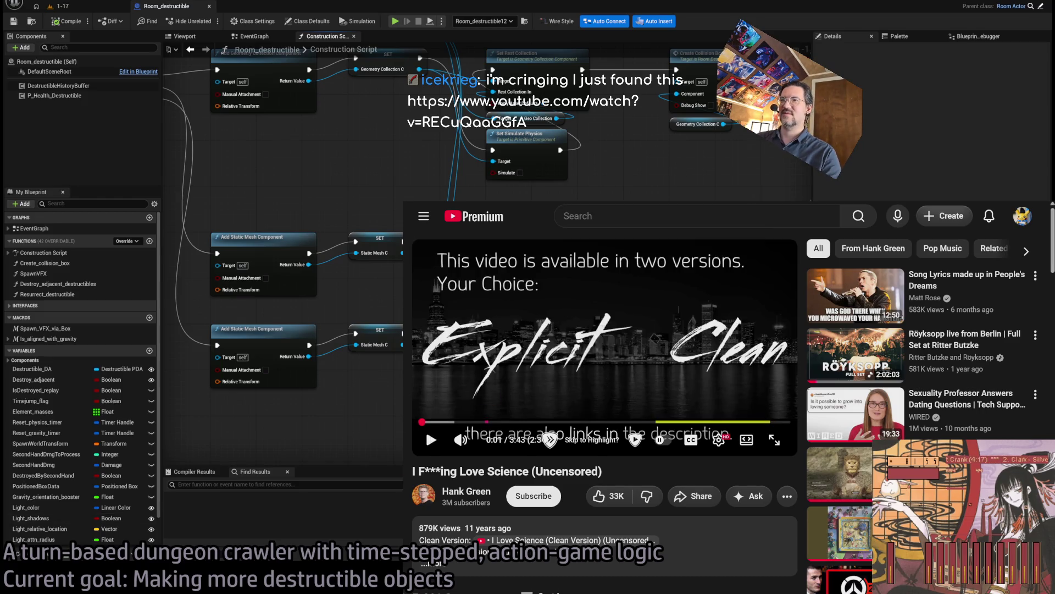
{"action": "left_click", "coordinate": [745, 443]}
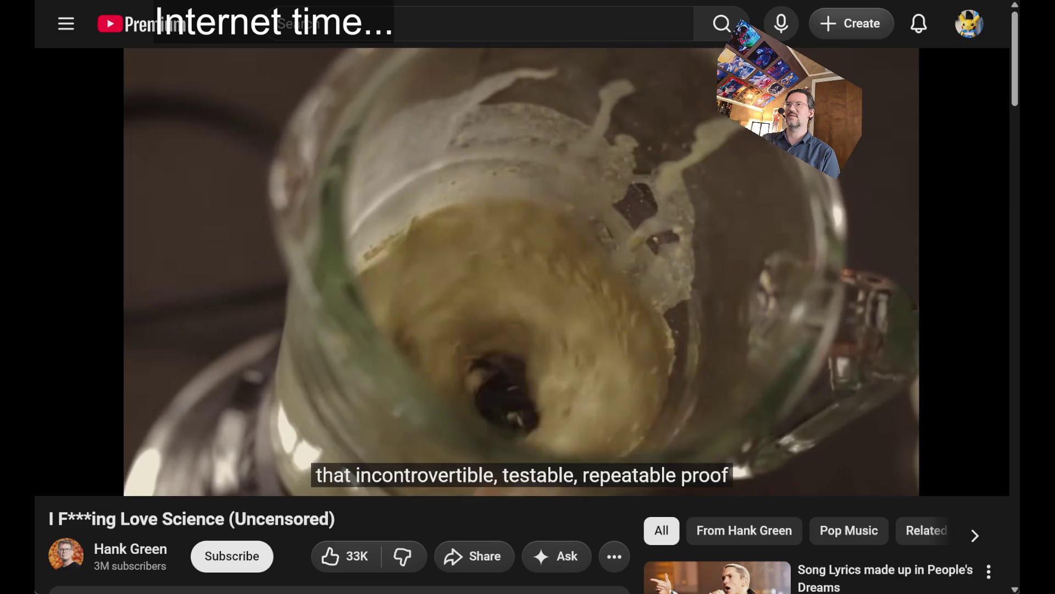
Pause the science video and dismiss the YouTube search suggestions before leaving the browser.
{"action": "scroll", "coordinate": [292, 318], "scroll_direction": "down", "scroll_amount": 2}
{"action": "left_click", "coordinate": [292, 318]}
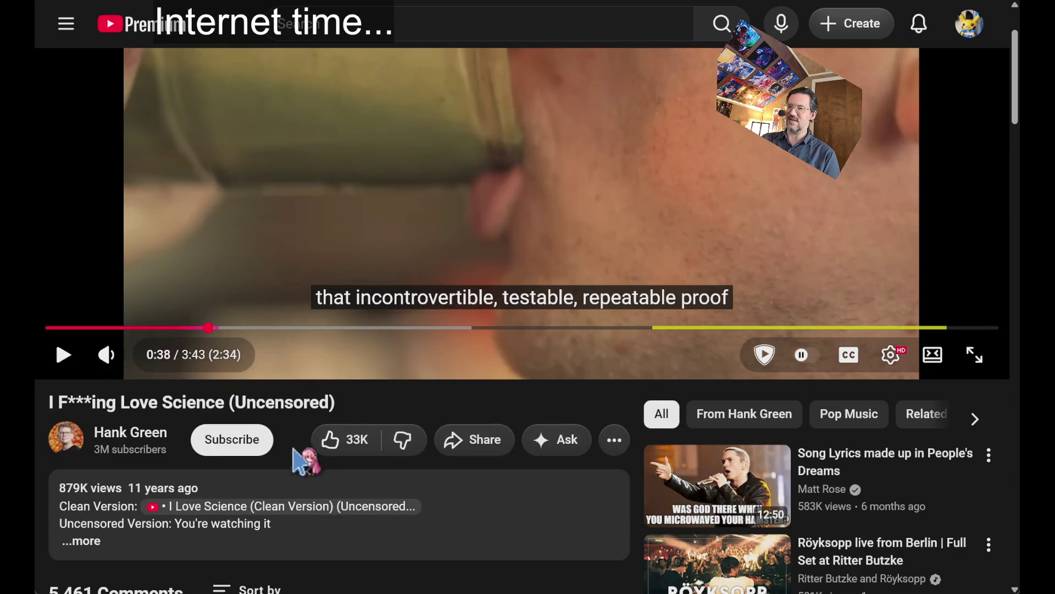
{"action": "scroll", "coordinate": [254, 484], "scroll_direction": "up", "scroll_amount": 2}
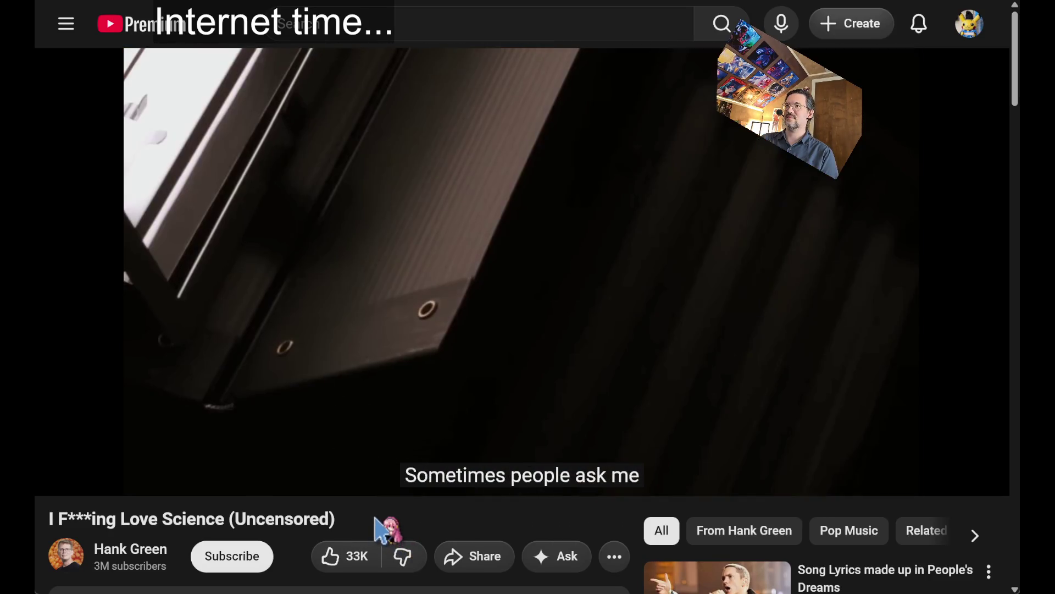
{"action": "key", "text": "space"}
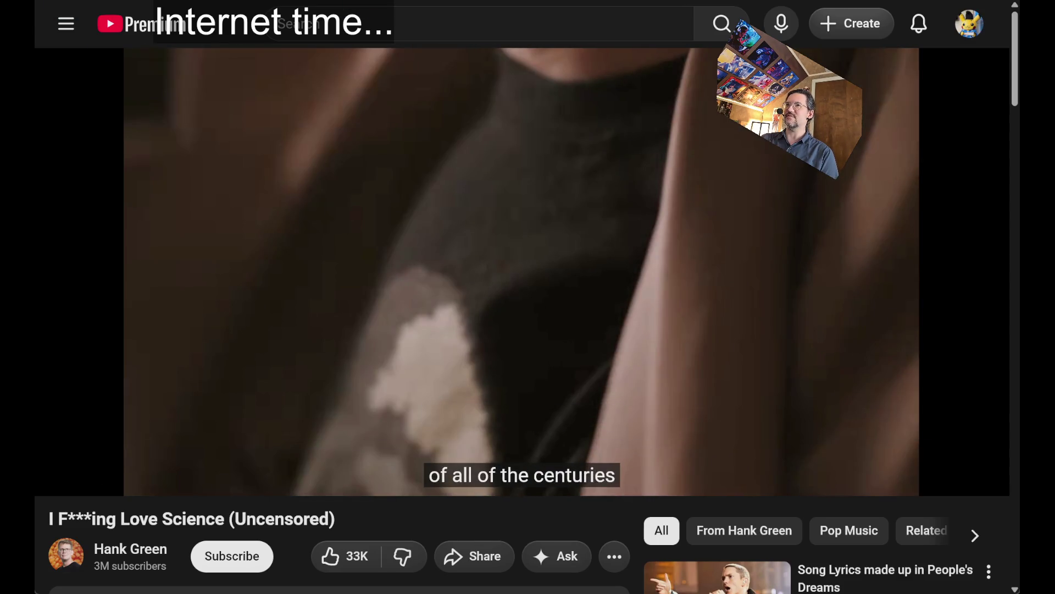
{"action": "left_click", "coordinate": [385, 25]}
{"action": "left_click", "coordinate": [220, 38]}
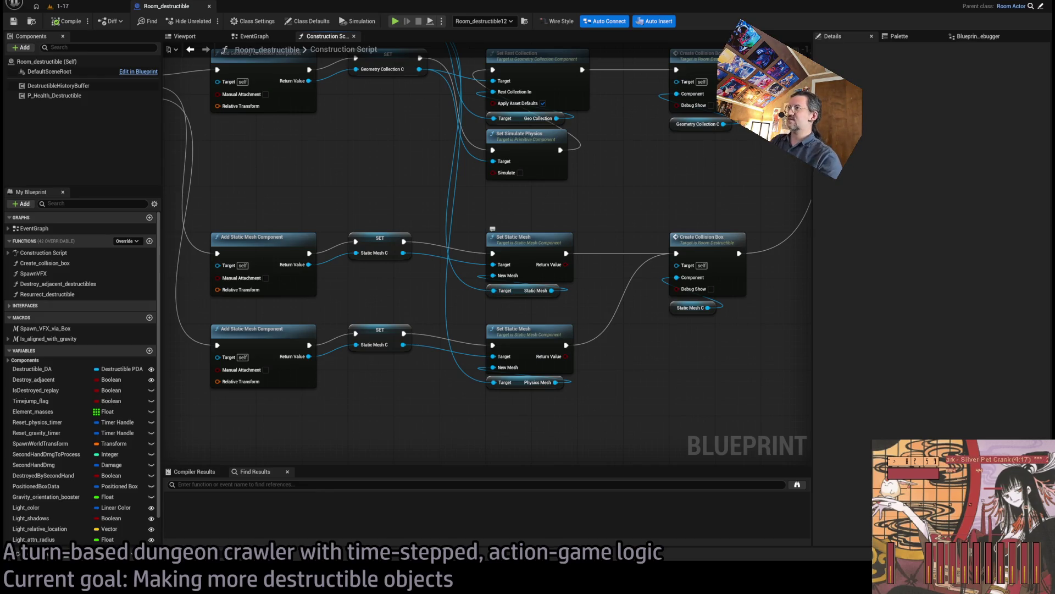
On level 1-17, run a Play In Editor test, fire a projectile at the cat enemy, then stop.
{"action": "left_click", "coordinate": [58, 6]}
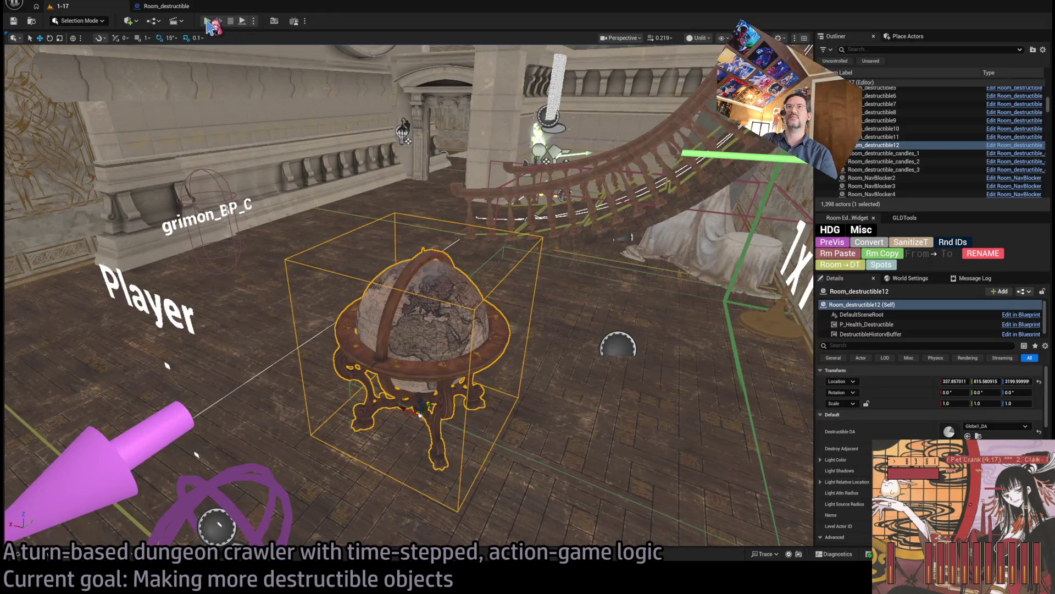
{"action": "key", "text": "alt+p"}
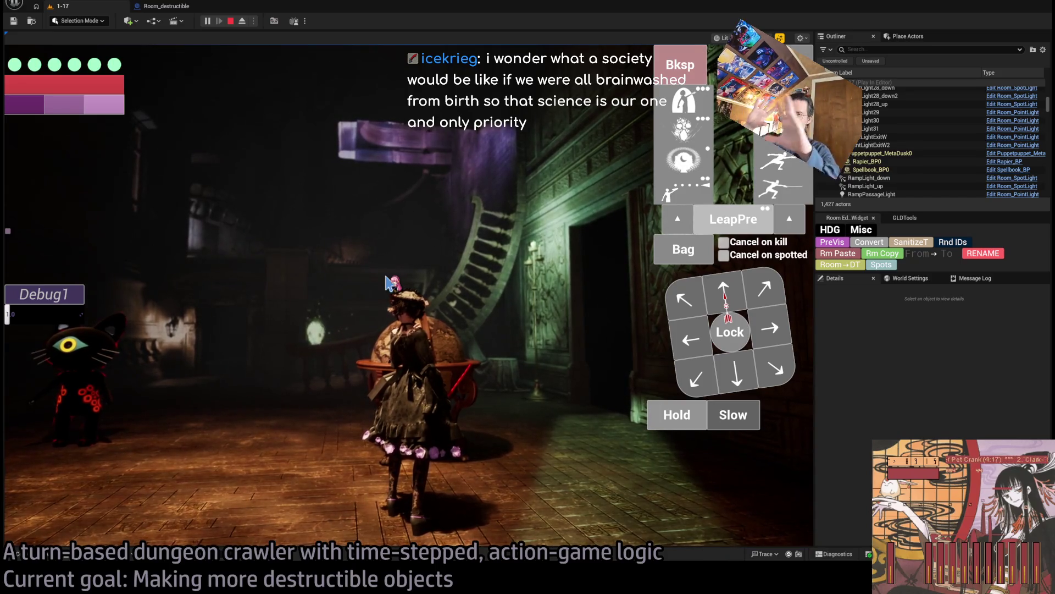
{"action": "left_click", "coordinate": [70, 392]}
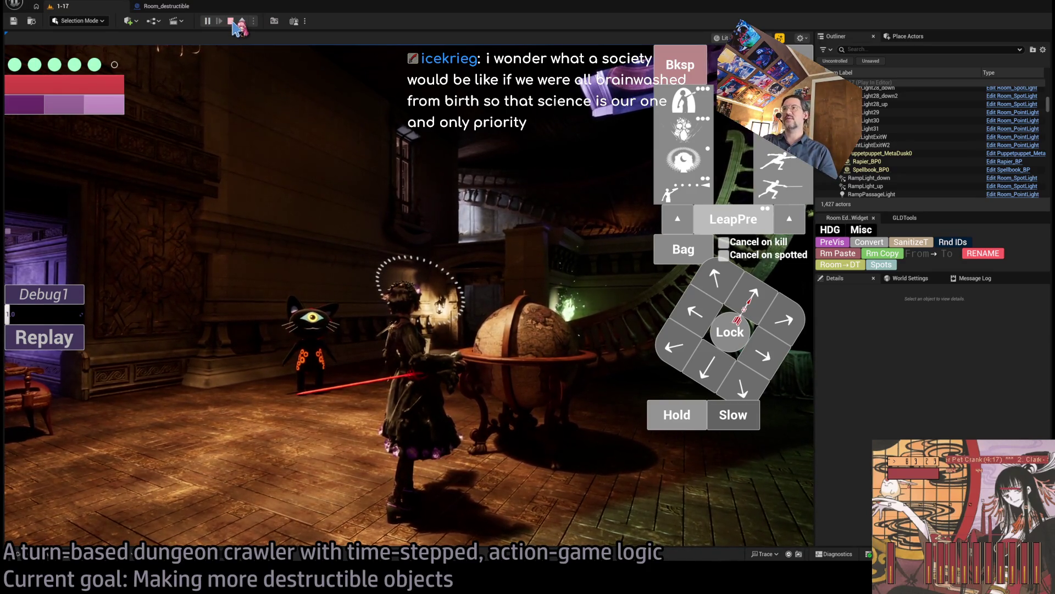
{"action": "left_click", "coordinate": [230, 21]}
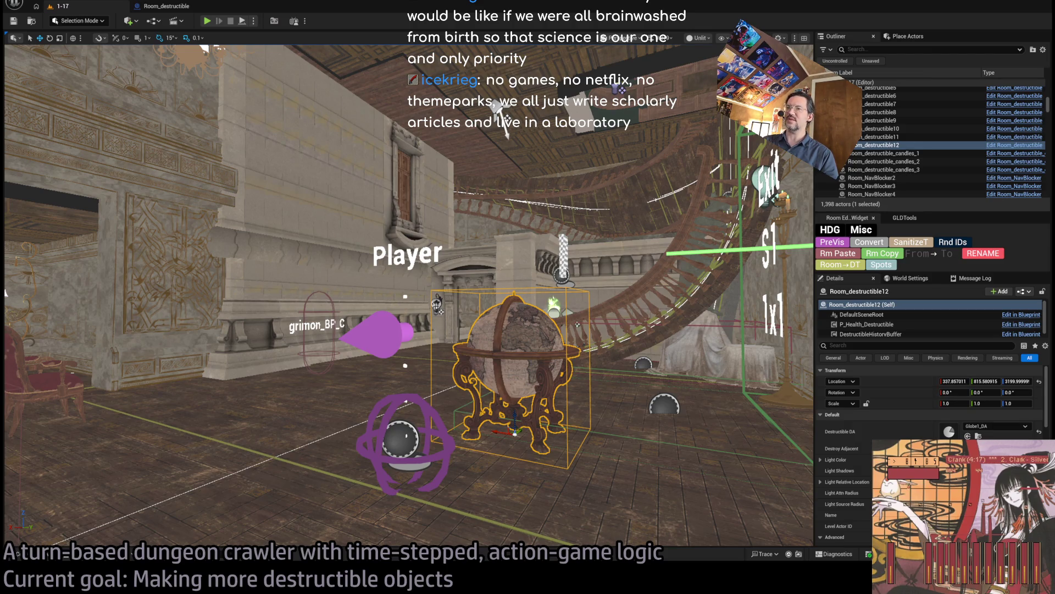
{"action": "left_click_drag", "start_coordinate": [5, 291], "coordinate": [2, 291]}
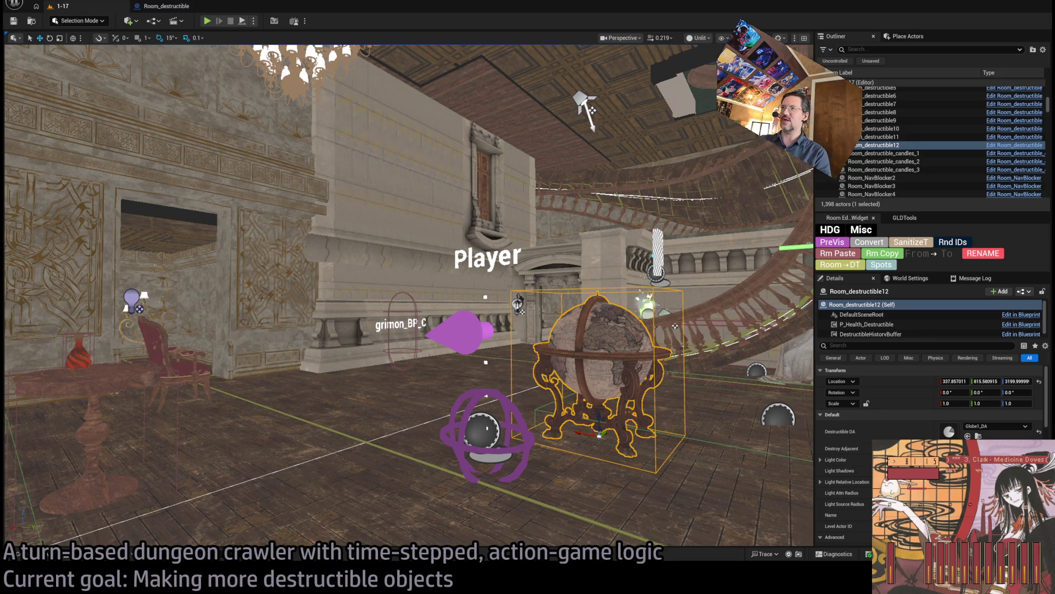
{"action": "mouse_move", "coordinate": [406, 296]}
{"action": "left_mouse_down"}
{"action": "mouse_move", "coordinate": [379, 198]}
{"action": "mouse_move", "coordinate": [336, 203]}
{"action": "mouse_move", "coordinate": [501, 120]}
{"action": "left_mouse_up"}
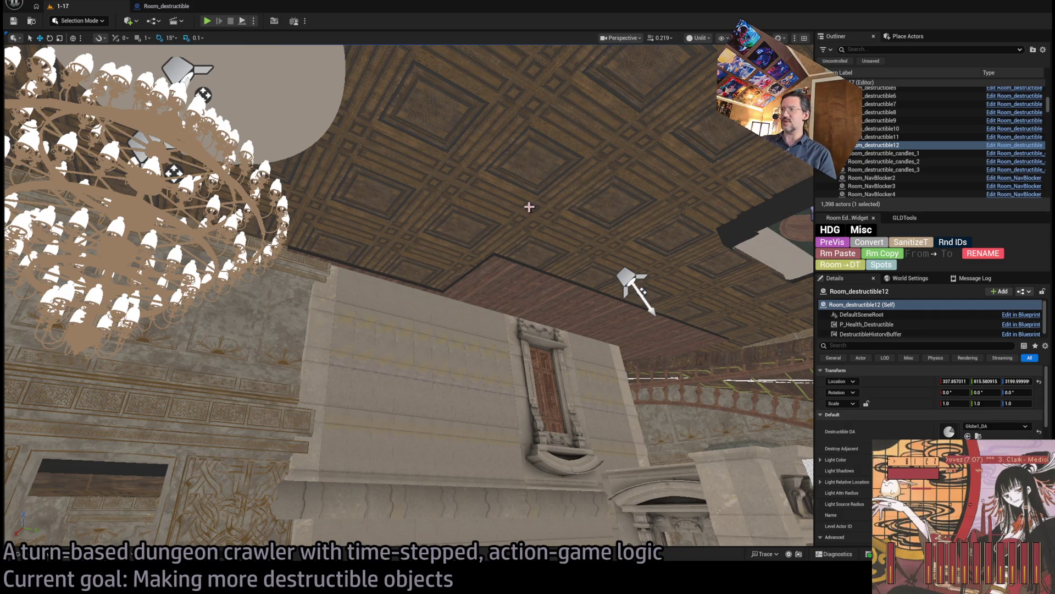
Check the ceiling tile, stair railing, window frame and big door in Details, then start Play In Editor.
{"action": "left_click", "coordinate": [512, 283]}
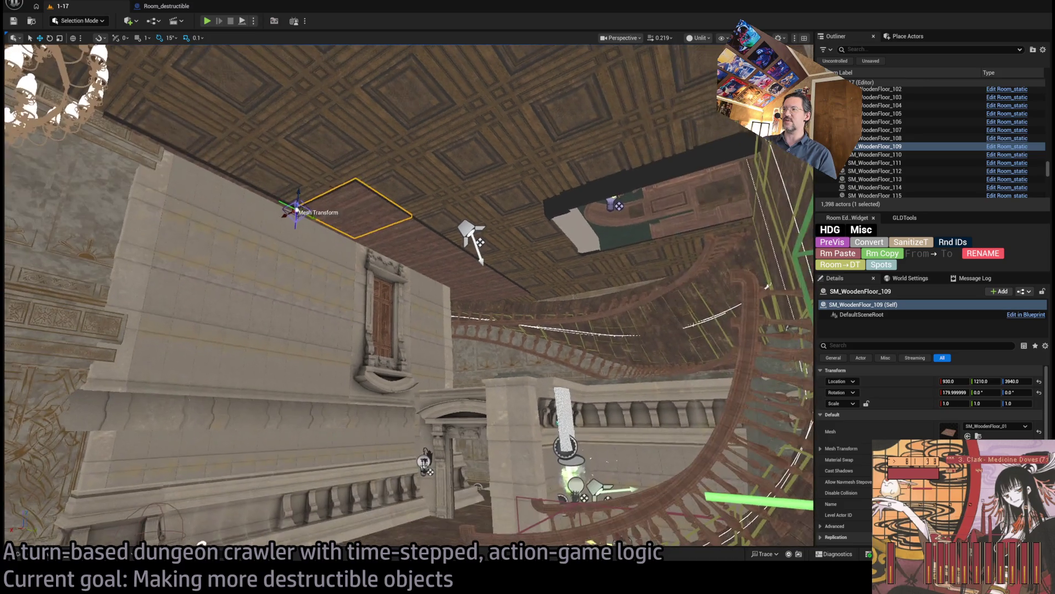
{"action": "left_click_drag", "start_coordinate": [544, 343], "coordinate": [521, 300]}
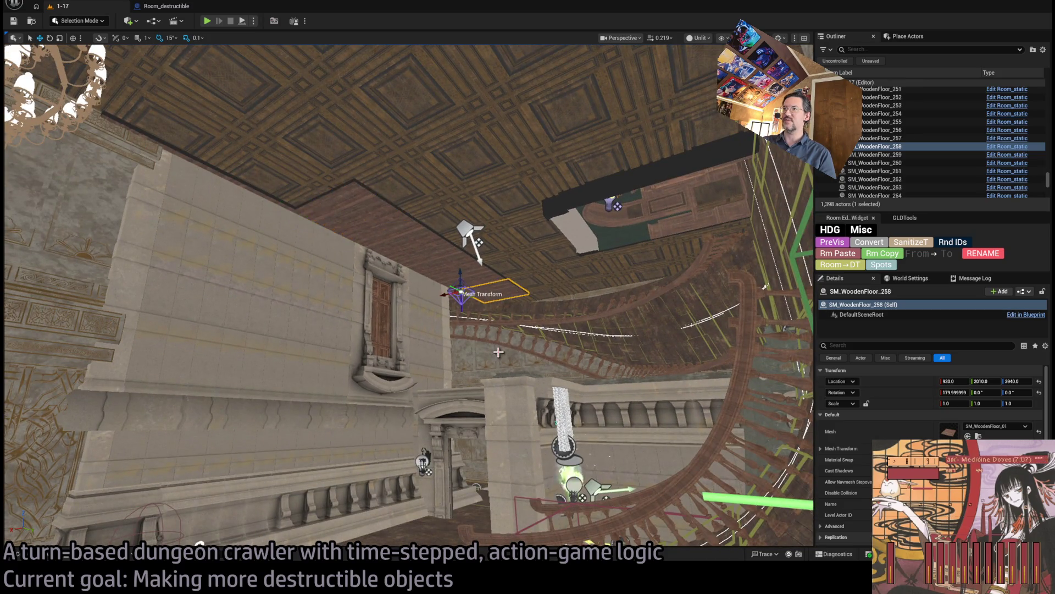
{"action": "left_click", "coordinate": [565, 326]}
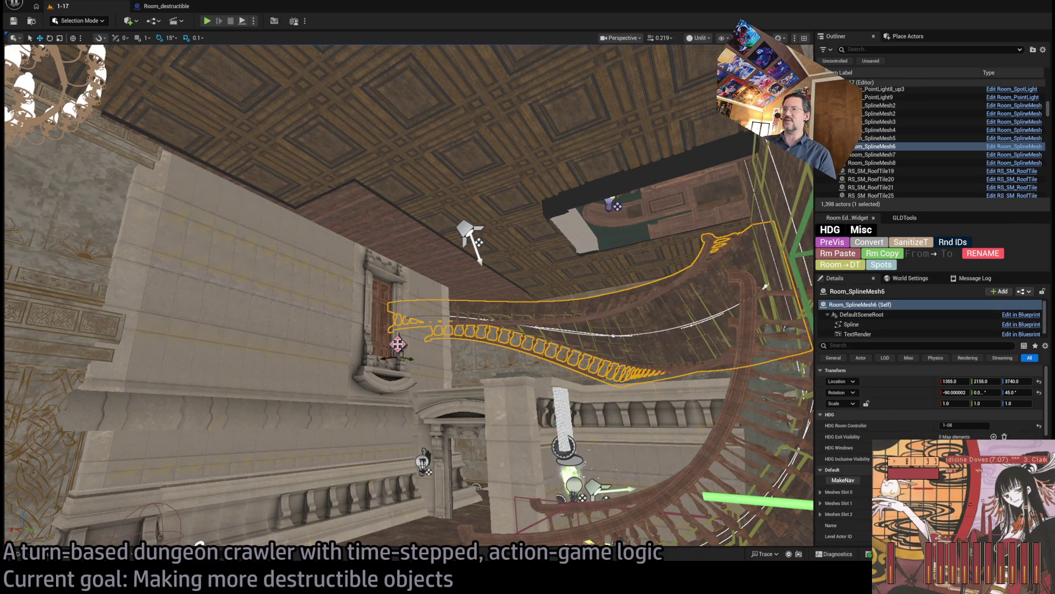
{"action": "left_click", "coordinate": [383, 315]}
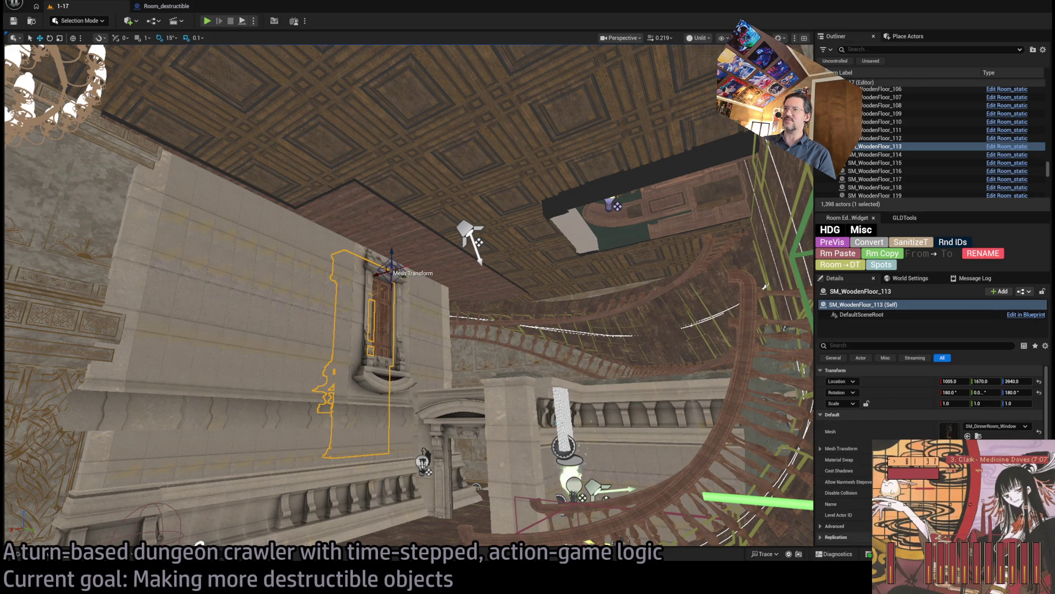
{"action": "left_click", "coordinate": [370, 348]}
{"action": "mouse_move", "coordinate": [448, 393]}
{"action": "left_mouse_down"}
{"action": "mouse_move", "coordinate": [435, 456]}
{"action": "mouse_move", "coordinate": [409, 461]}
{"action": "left_mouse_up"}
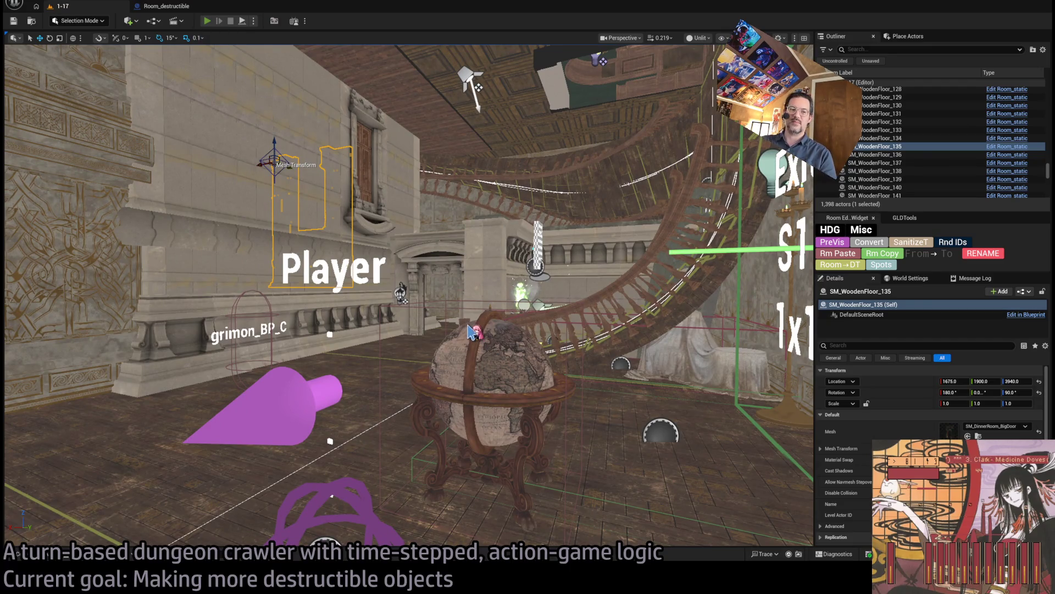
{"action": "key", "text": "alt+p"}
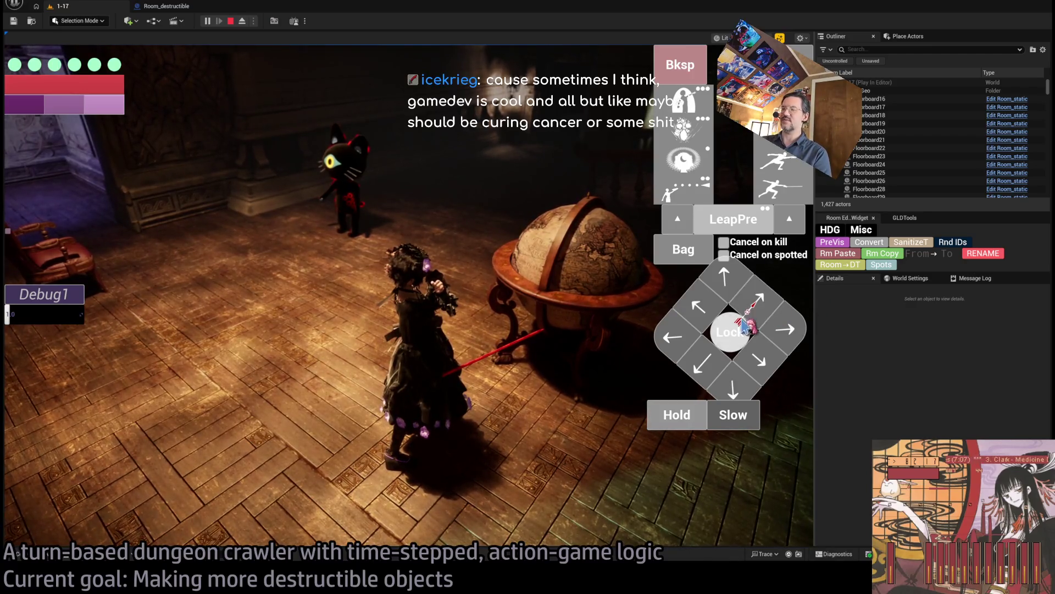
Release input with Shift+F1, fire a projectile at the globe, advance the turn, then stop the test.
{"action": "left_click", "coordinate": [646, 378]}
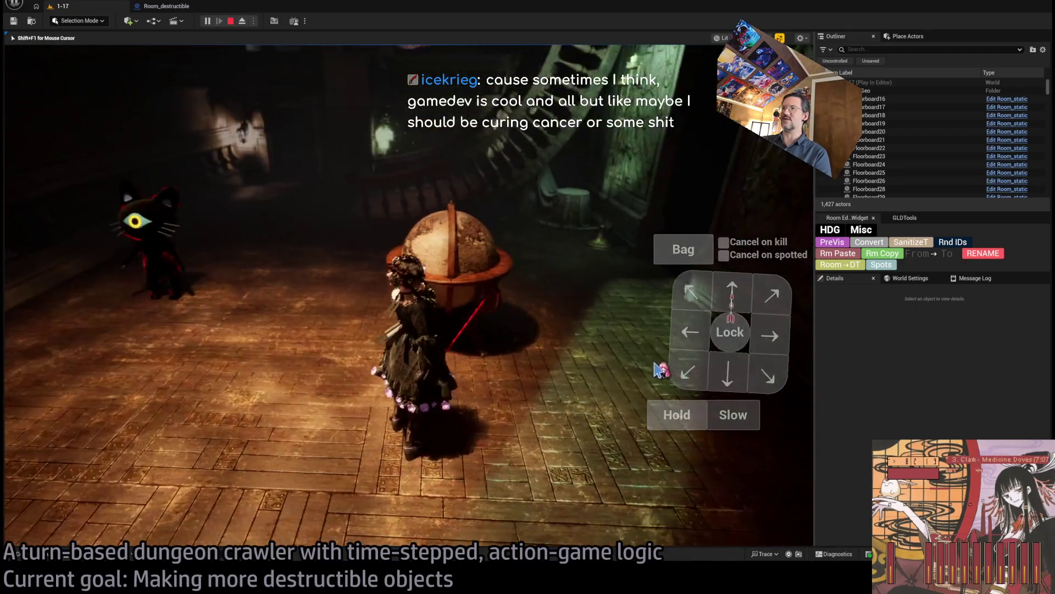
{"action": "key", "text": "shift+F1"}
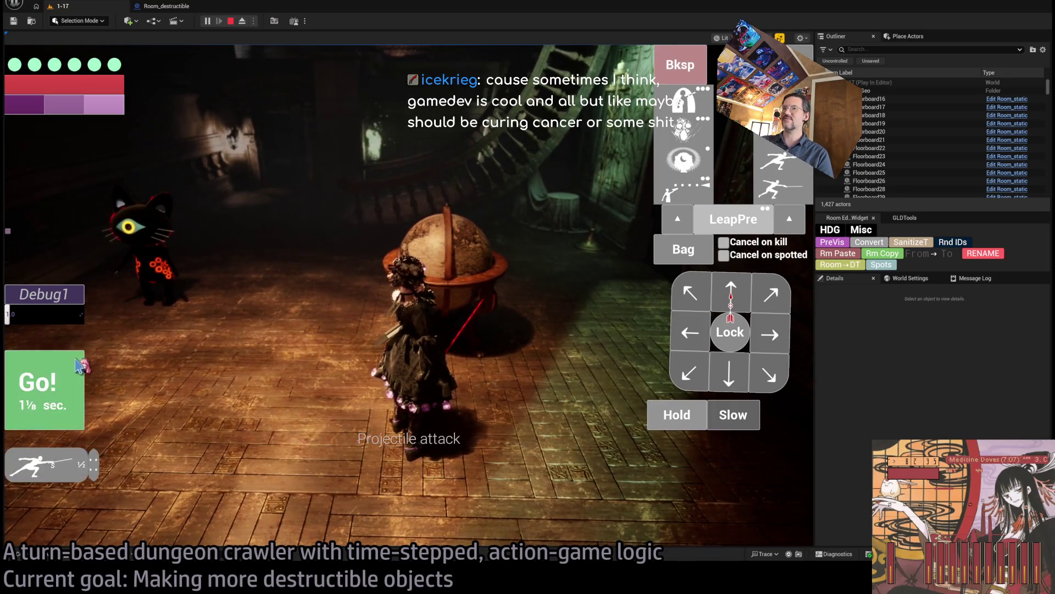
{"action": "left_click", "coordinate": [356, 353]}
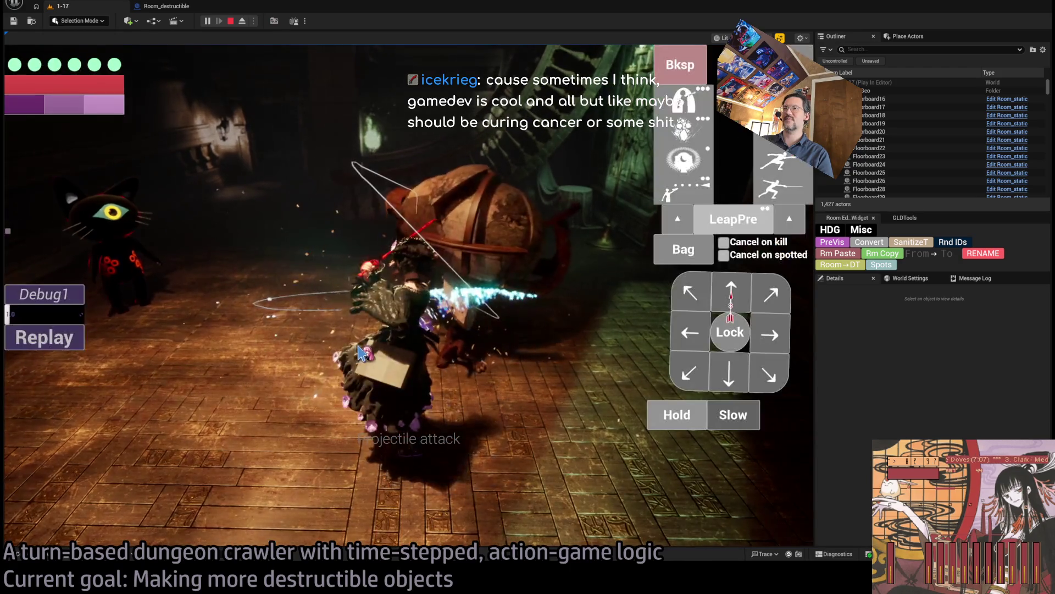
{"action": "left_click", "coordinate": [68, 336]}
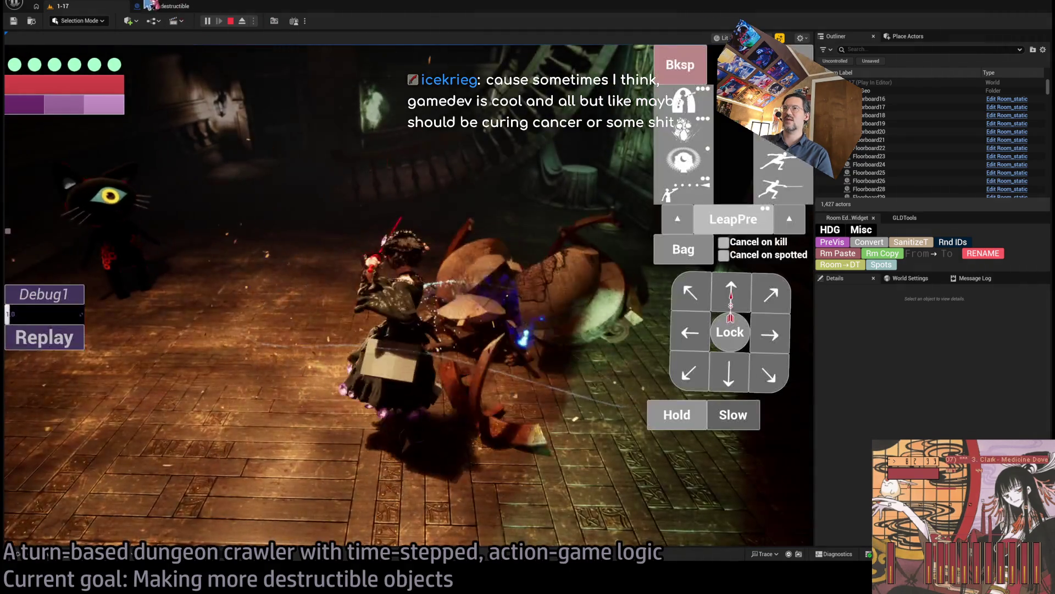
{"action": "left_click", "coordinate": [230, 22]}
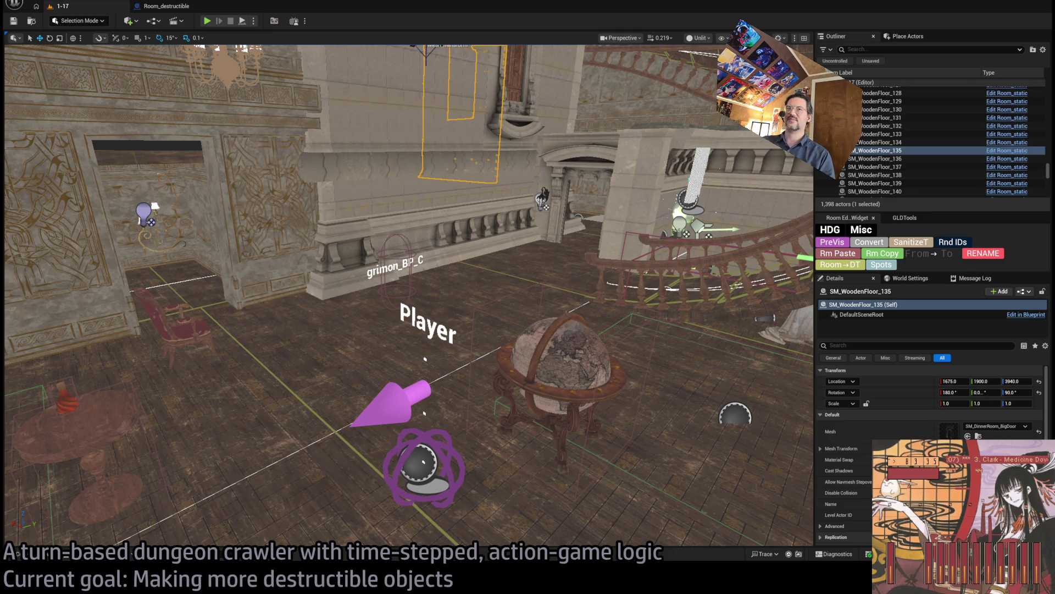
{"action": "scroll", "coordinate": [409, 295], "scroll_direction": "down", "scroll_amount": 5}
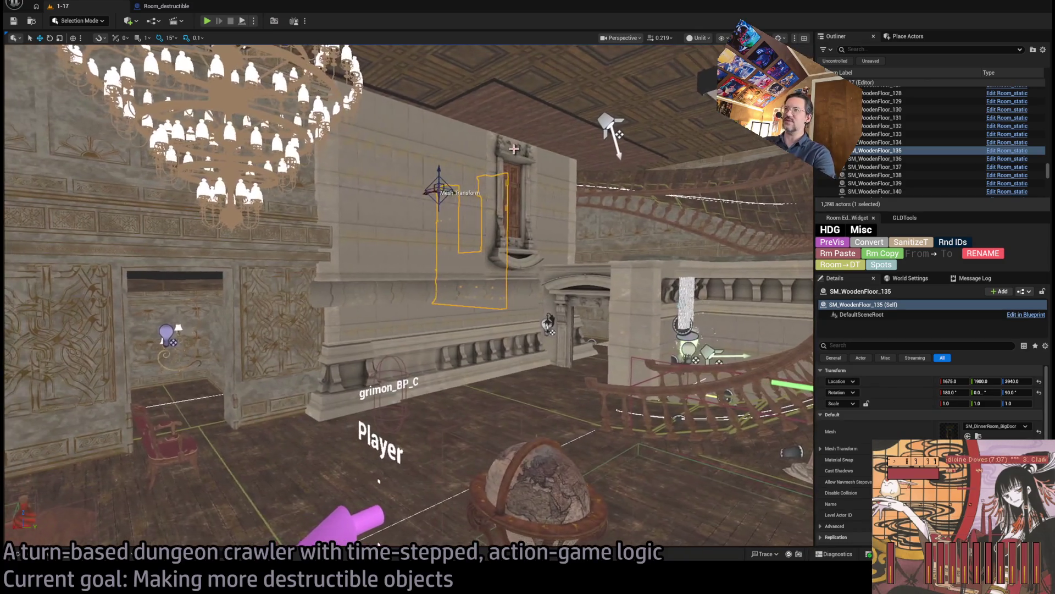
{"action": "left_click", "coordinate": [511, 207]}
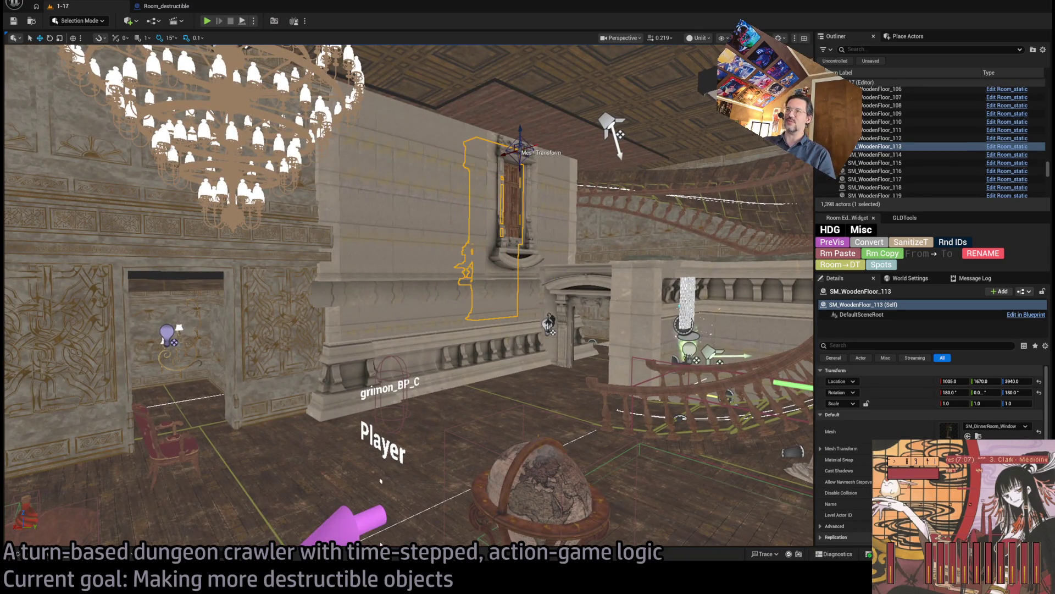
{"action": "left_click", "coordinate": [546, 198]}
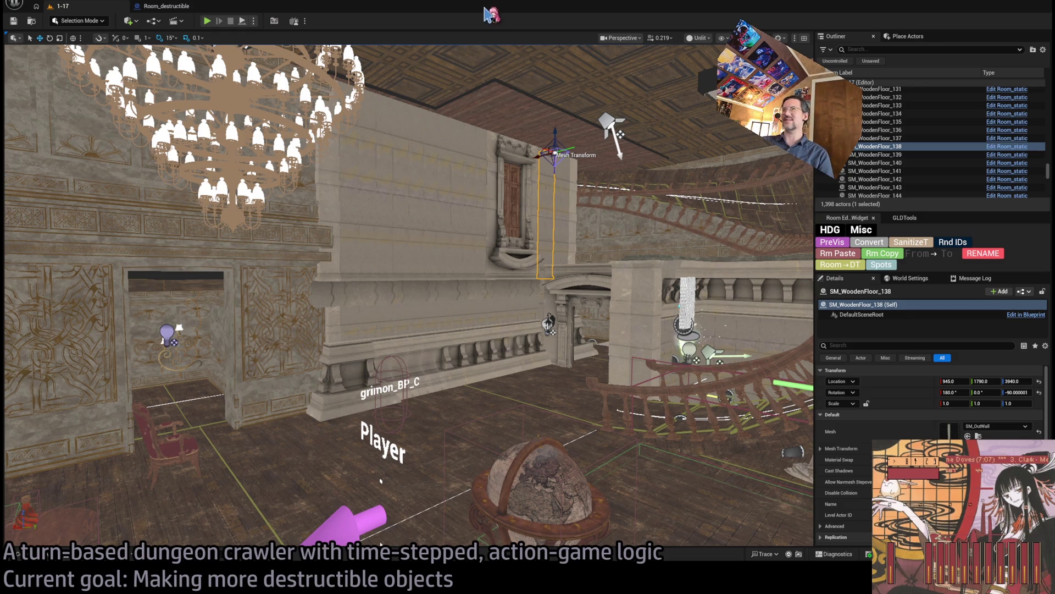
{"action": "left_click_drag", "start_coordinate": [495, 100], "coordinate": [495, 88]}
{"action": "left_click_drag", "start_coordinate": [489, 176], "coordinate": [489, 178]}
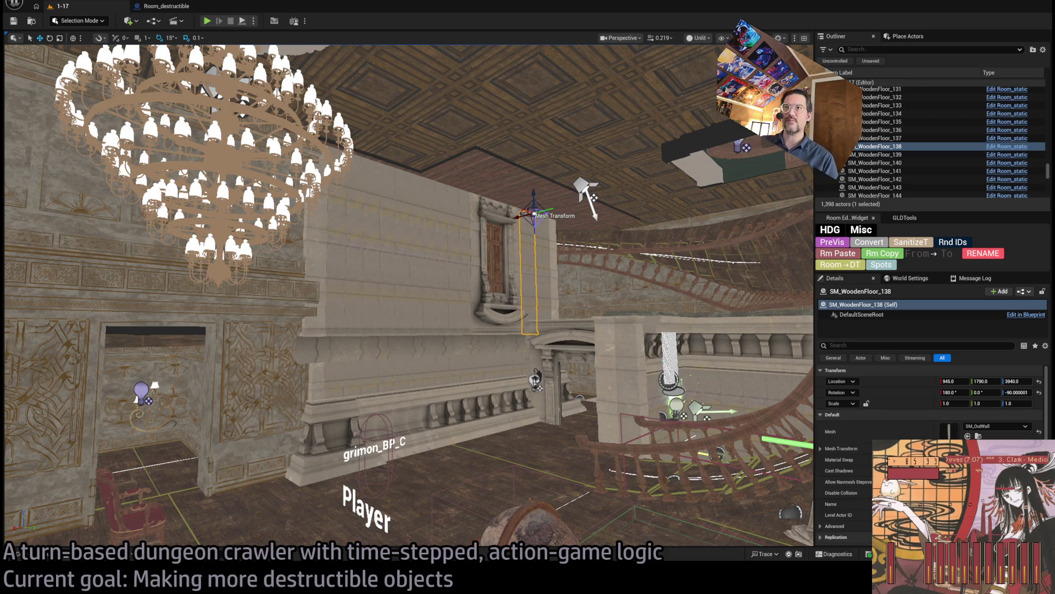
{"action": "key", "text": "w"}
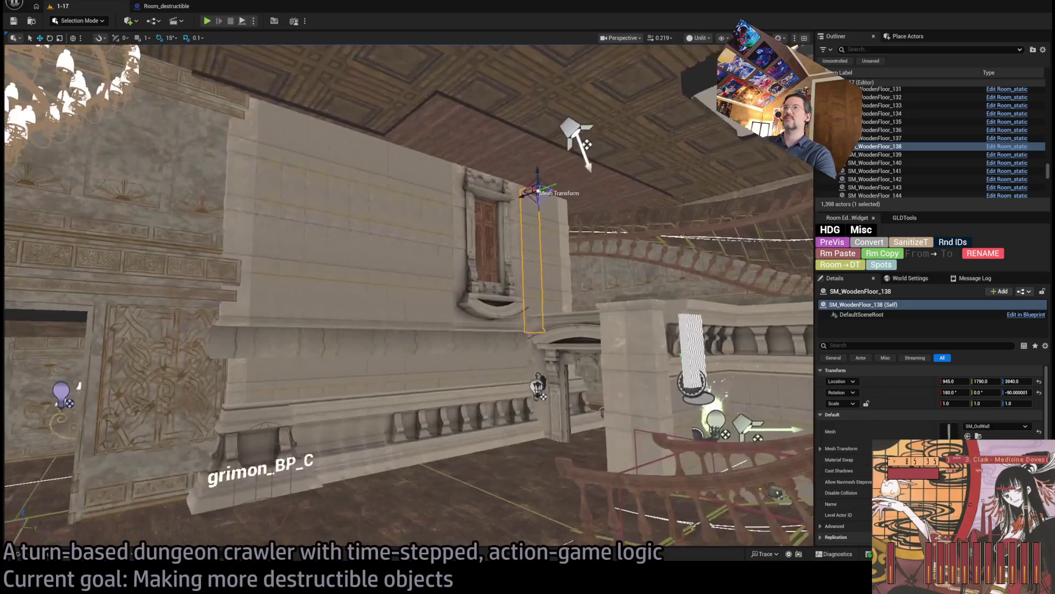
{"action": "key", "text": "w"}
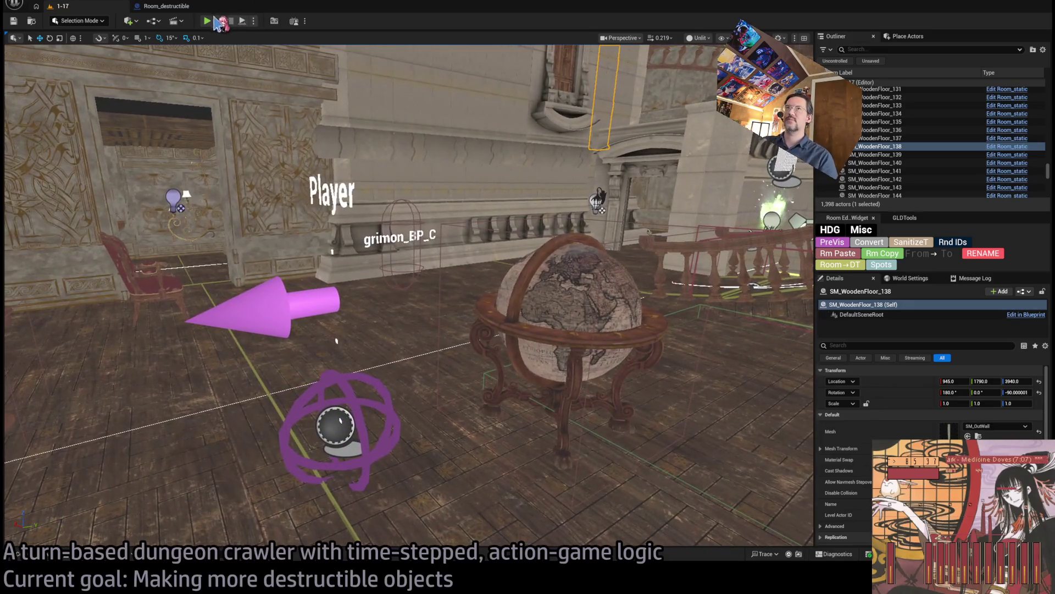
Start a playtest, fire a projectile at the globe, and queue lunge attacks on the cat.
{"action": "key", "text": "alt+p"}
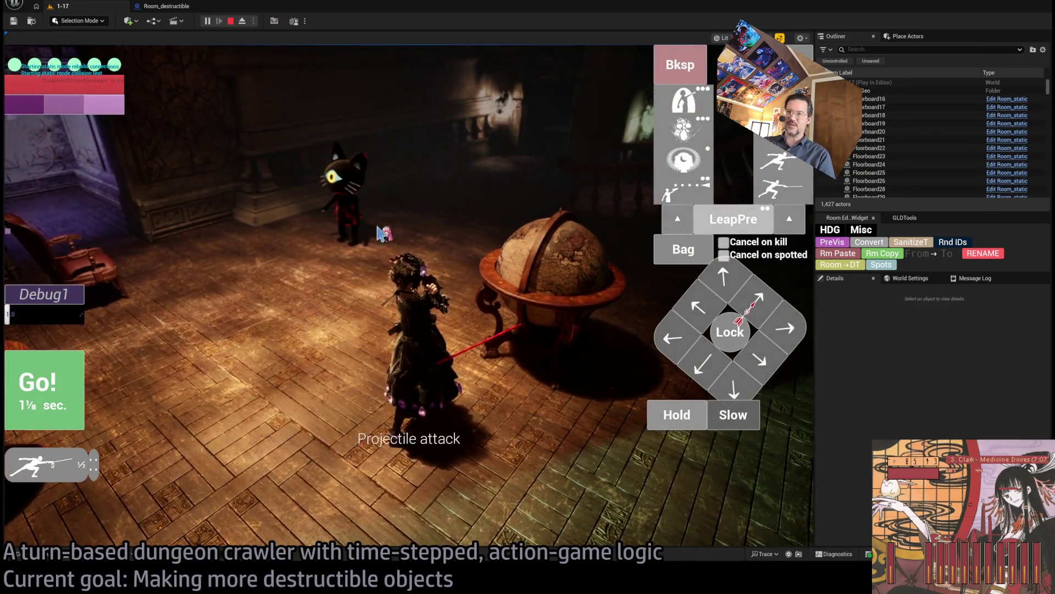
{"action": "left_click", "coordinate": [55, 424]}
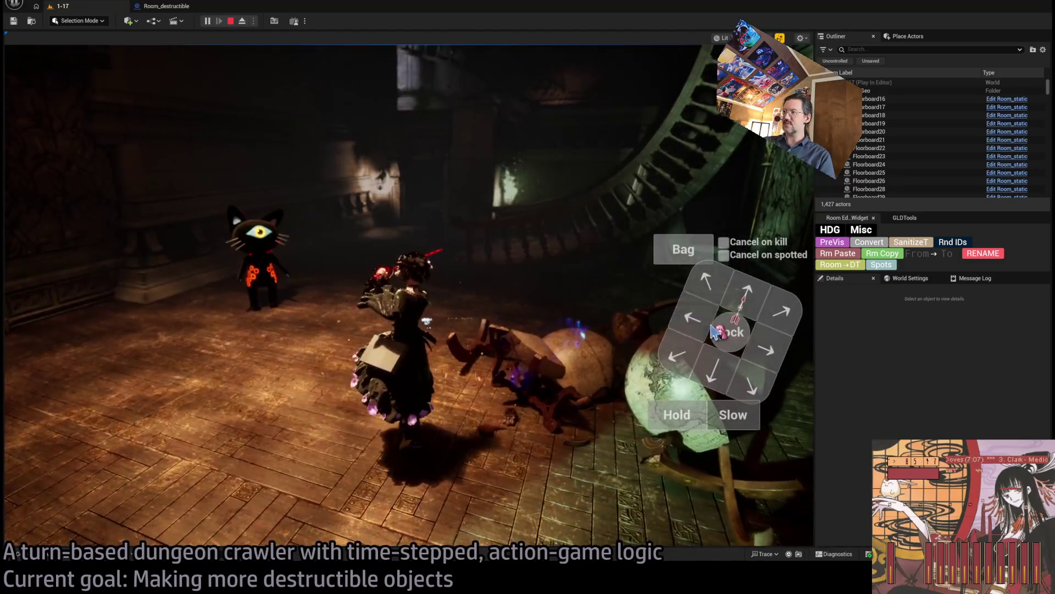
{"action": "left_click", "coordinate": [723, 333]}
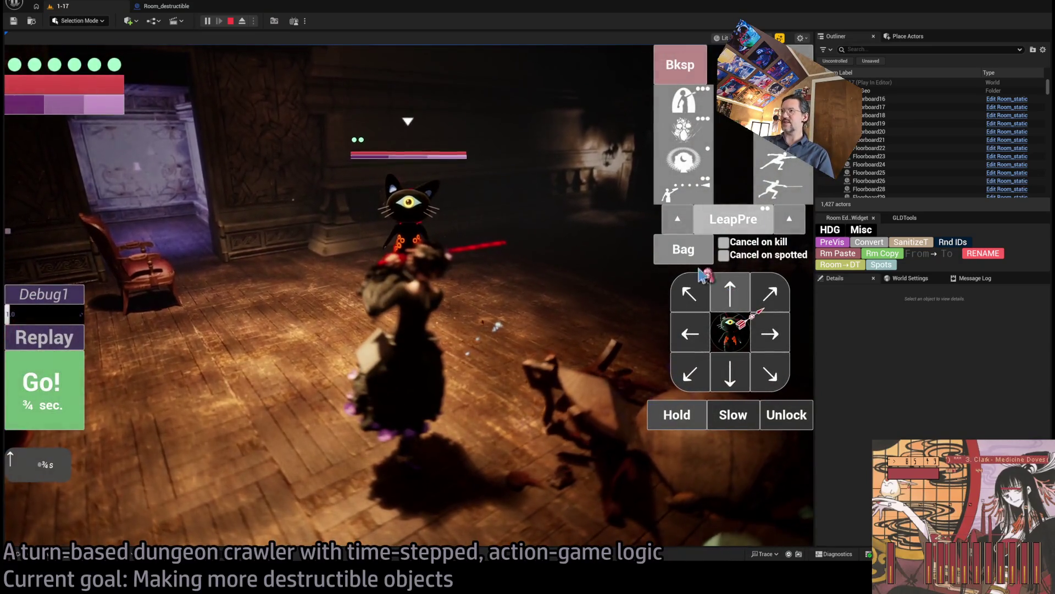
{"action": "left_click", "coordinate": [778, 161]}
{"action": "left_click", "coordinate": [778, 188]}
{"action": "left_click", "coordinate": [778, 188]}
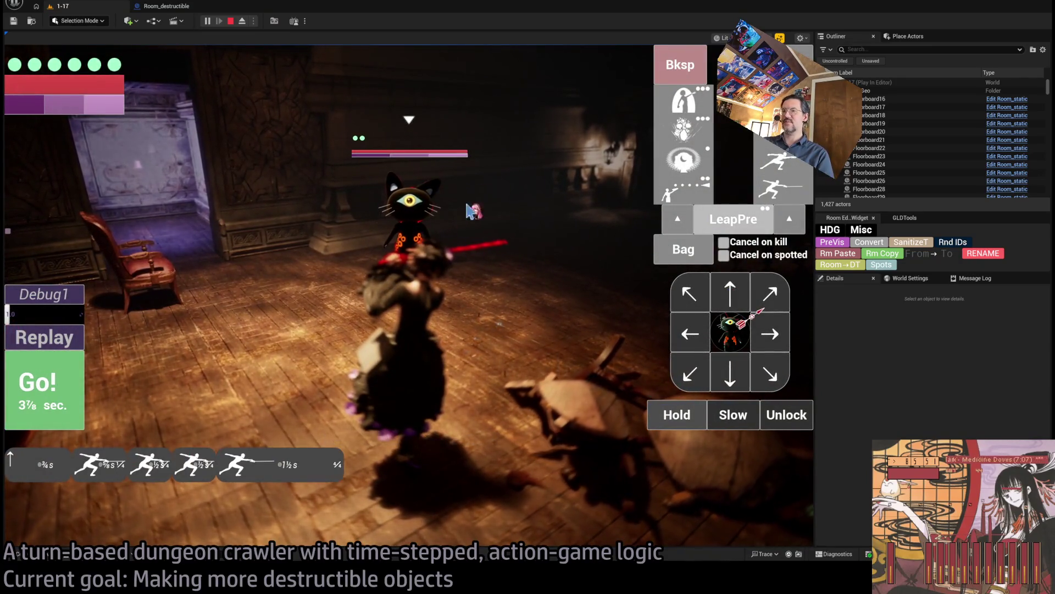
{"action": "left_click", "coordinate": [683, 65]}
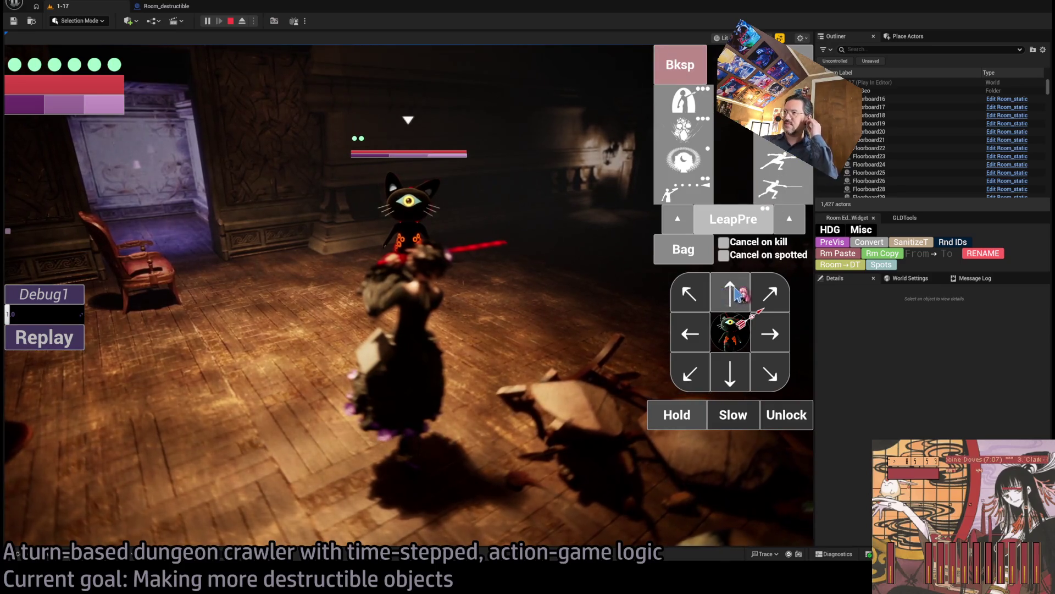
{"action": "left_click", "coordinate": [778, 161]}
{"action": "left_click", "coordinate": [778, 188]}
{"action": "left_click", "coordinate": [778, 188]}
{"action": "left_click", "coordinate": [683, 188]}
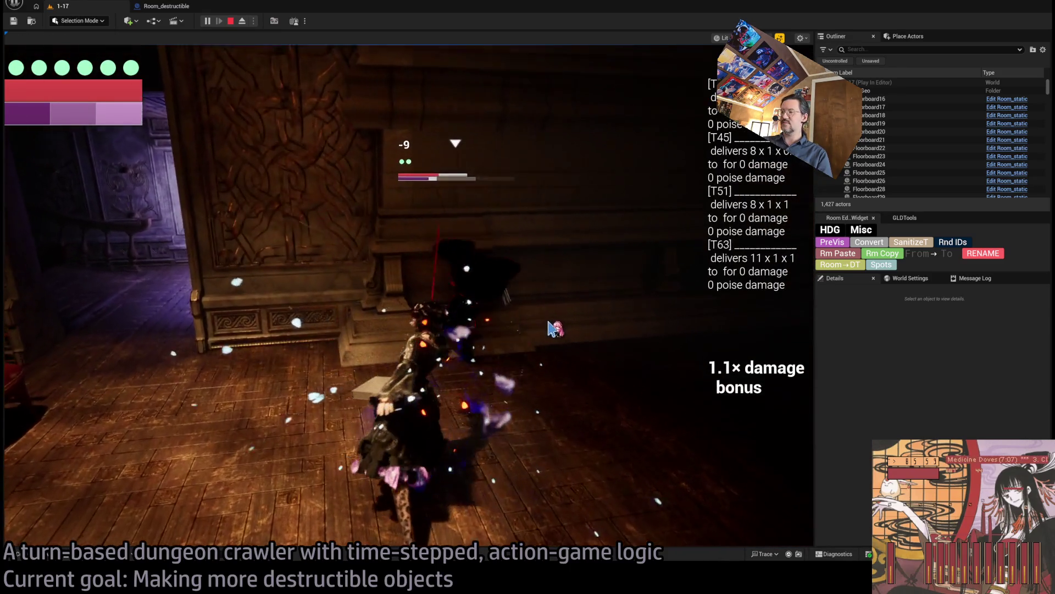
{"action": "left_click", "coordinate": [776, 301]}
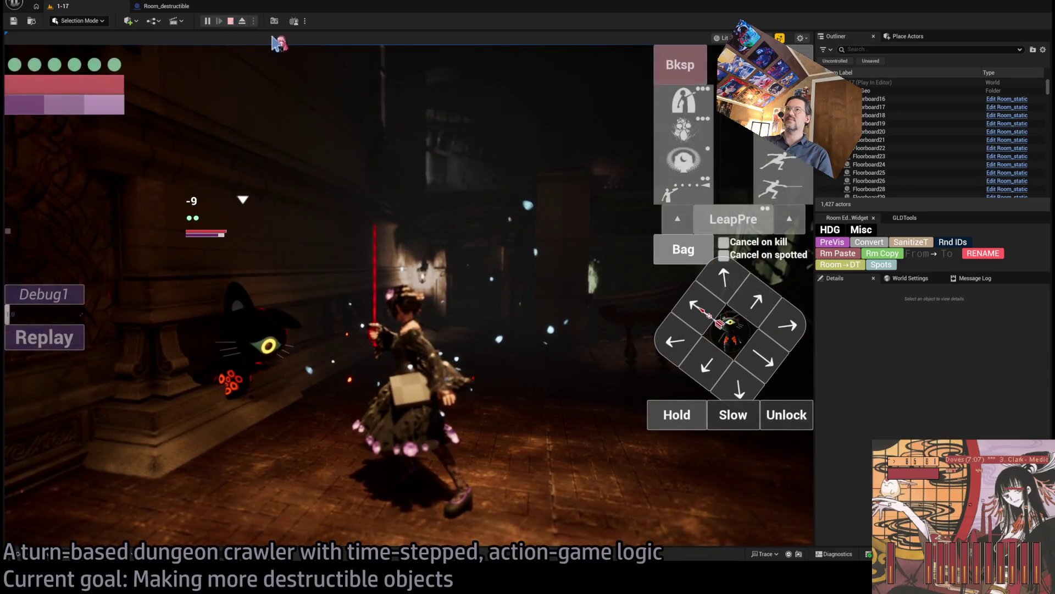
Release the target lock and move the heroine through to the next room's doorway.
{"action": "left_click", "coordinate": [788, 421]}
{"action": "left_click", "coordinate": [742, 295]}
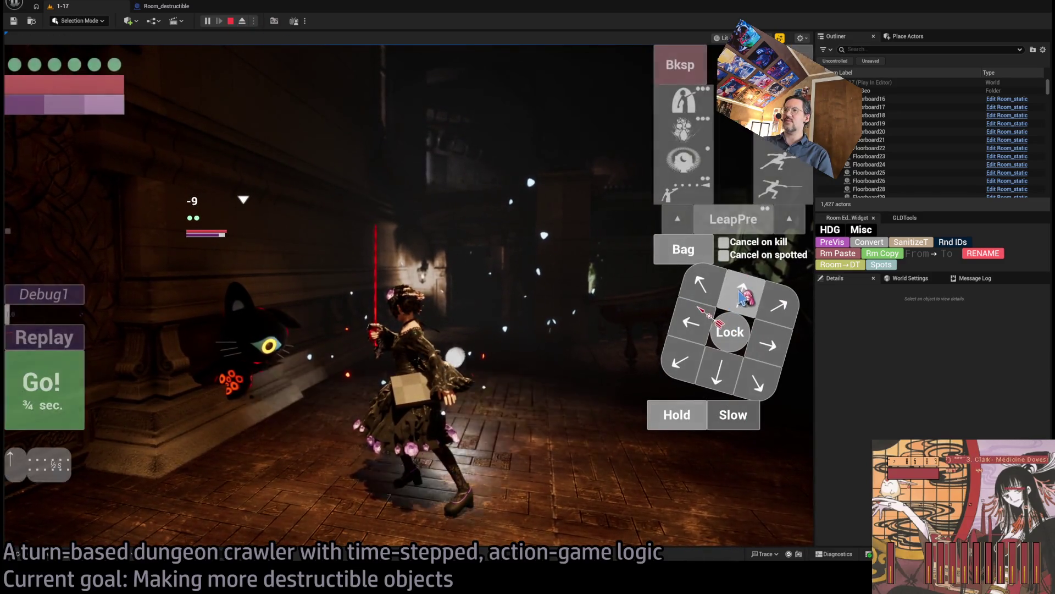
{"action": "left_click", "coordinate": [778, 304]}
{"action": "left_click", "coordinate": [767, 345]}
{"action": "left_click", "coordinate": [767, 345]}
{"action": "left_click", "coordinate": [768, 345]}
{"action": "left_click", "coordinate": [83, 382]}
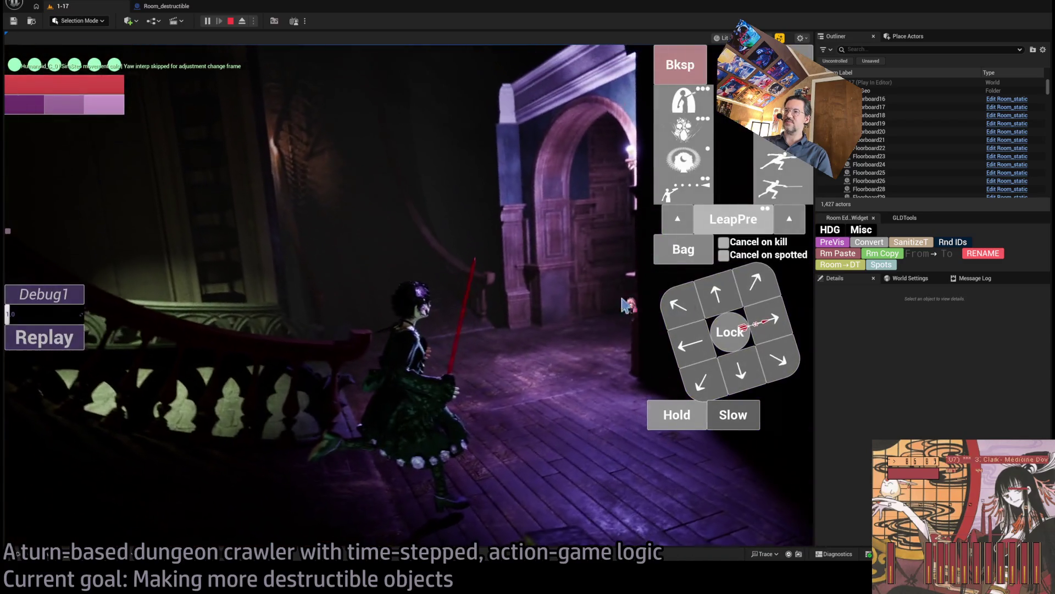
{"action": "left_click", "coordinate": [678, 304]}
{"action": "left_click", "coordinate": [679, 304]}
{"action": "left_click", "coordinate": [715, 293]}
{"action": "left_click", "coordinate": [715, 293]}
{"action": "left_click", "coordinate": [715, 293]}
{"action": "left_click", "coordinate": [69, 385]}
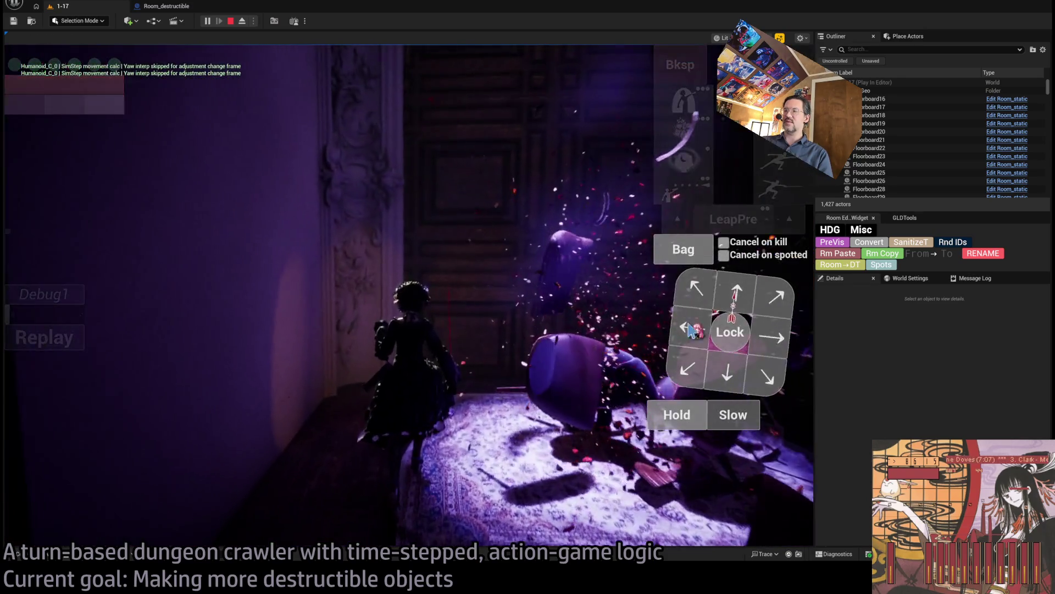
Lock onto the enemy among the furniture and execute a four-hit light attack combo.
{"action": "left_click", "coordinate": [728, 327]}
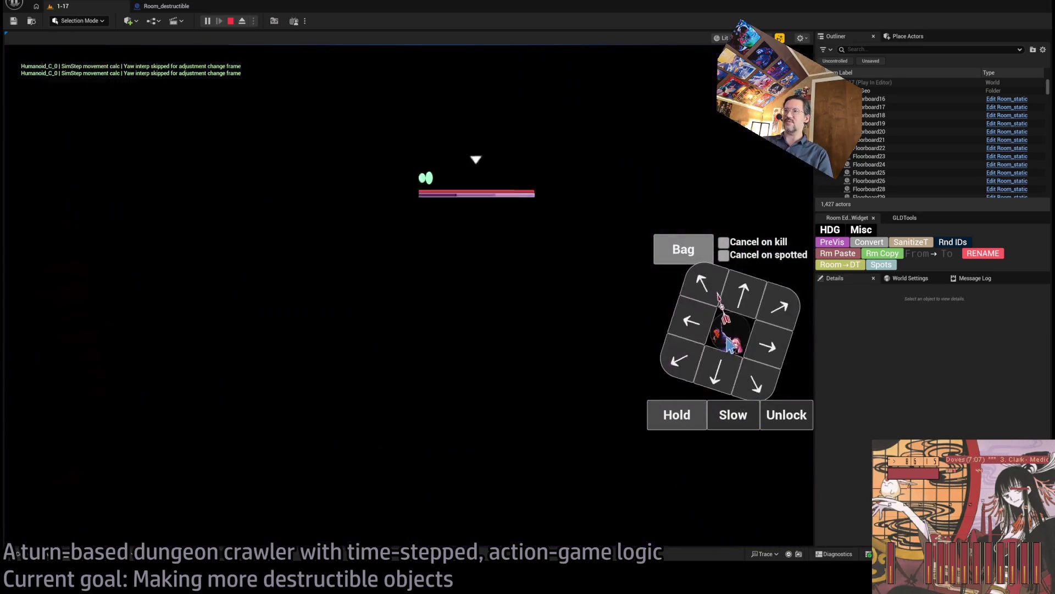
{"action": "left_click", "coordinate": [755, 193]}
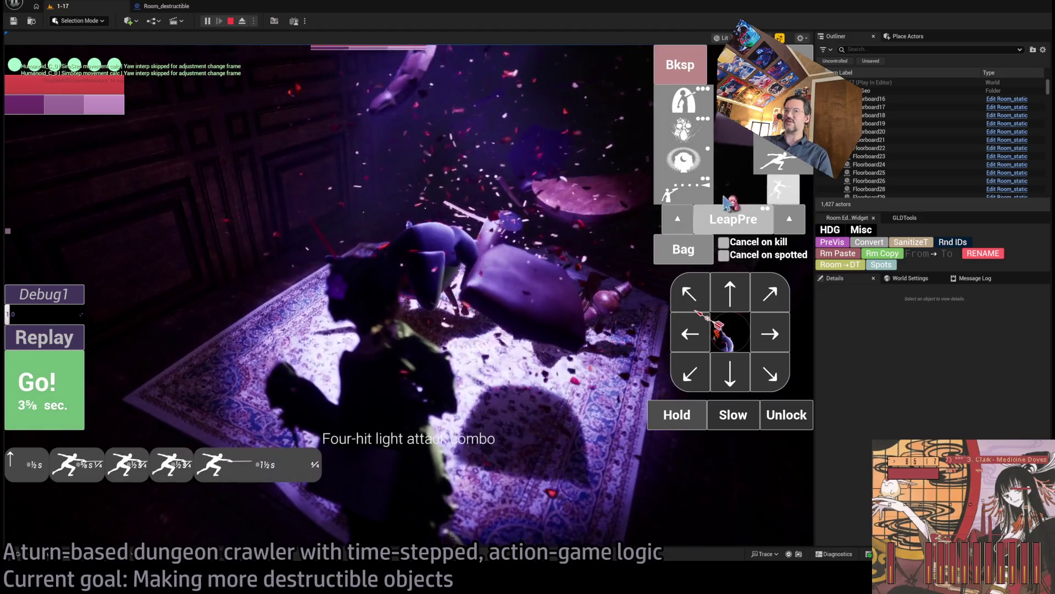
{"action": "left_click", "coordinate": [36, 399]}
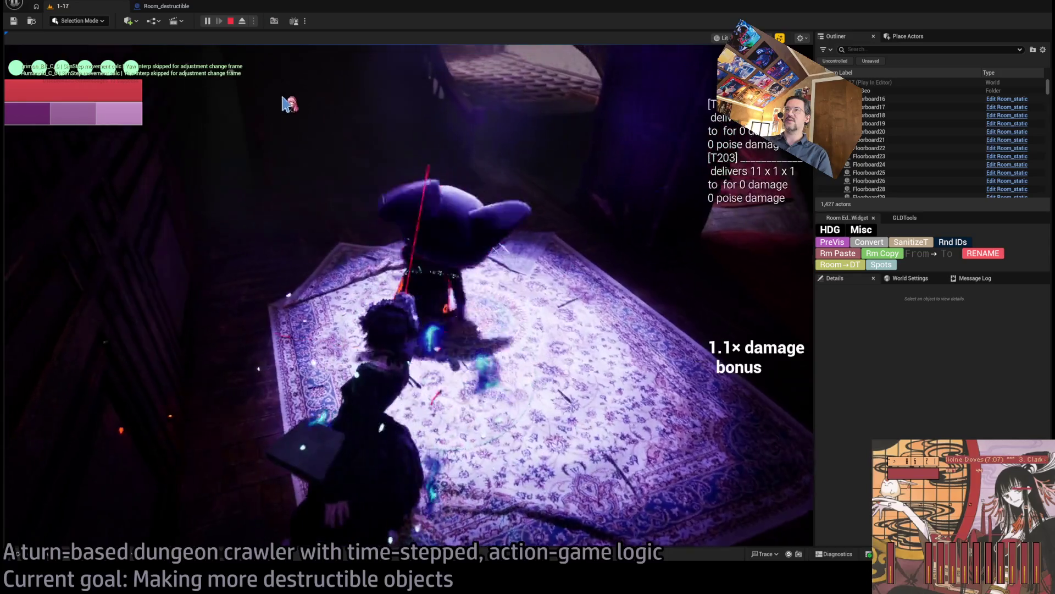
Stop the playtest, bring the view back to the globe, and start a new Play In Editor session.
{"action": "key", "text": "Escape"}
{"action": "left_click", "coordinate": [617, 173]}
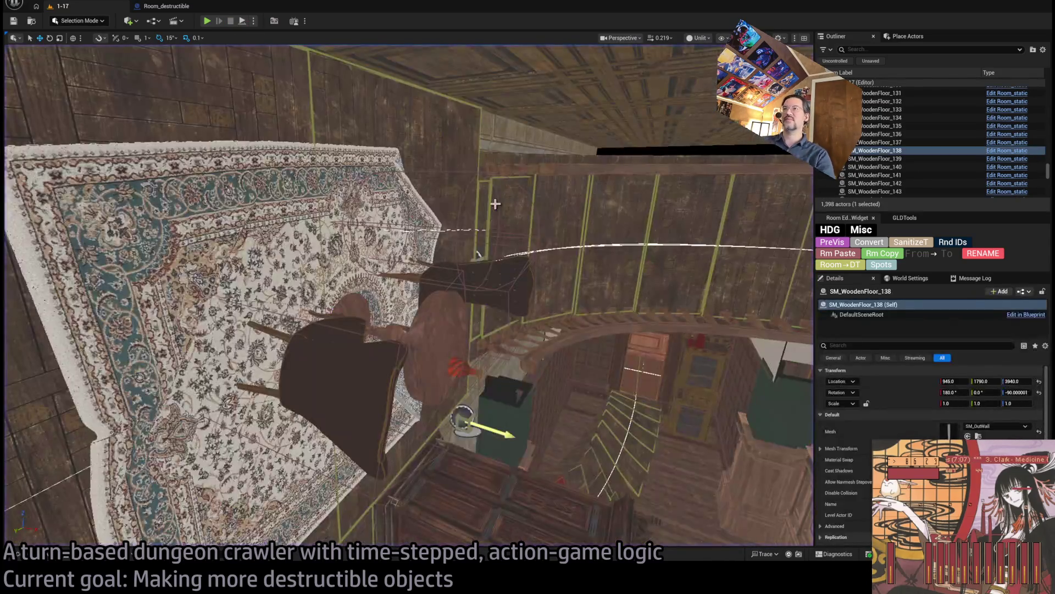
{"action": "mouse_move", "coordinate": [617, 172]}
{"action": "left_mouse_down"}
{"action": "mouse_move", "coordinate": [605, 181]}
{"action": "mouse_move", "coordinate": [577, 165]}
{"action": "mouse_move", "coordinate": [527, 214]}
{"action": "left_mouse_up"}
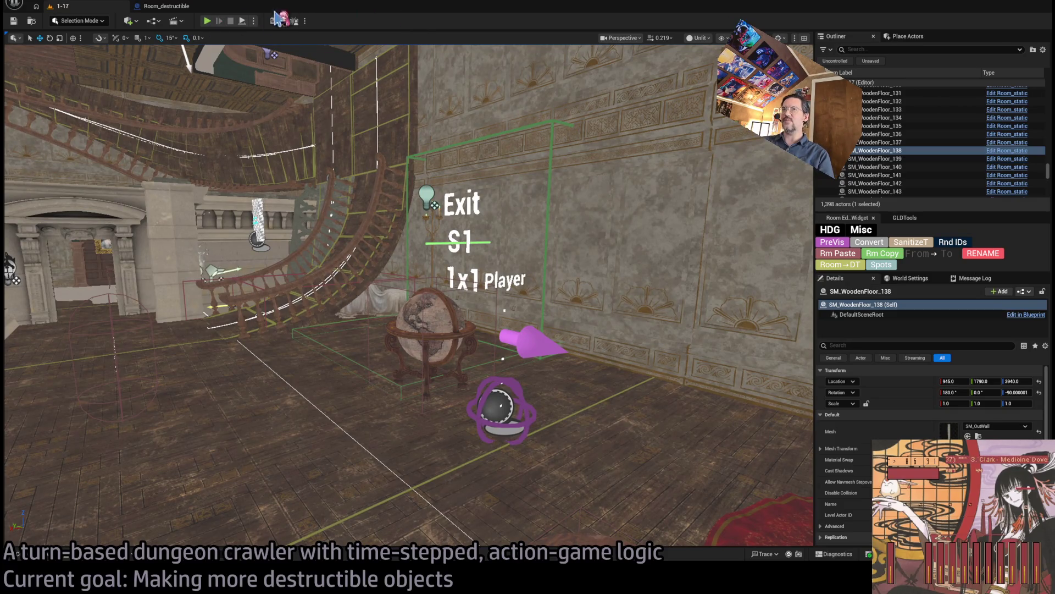
{"action": "left_click", "coordinate": [207, 22]}
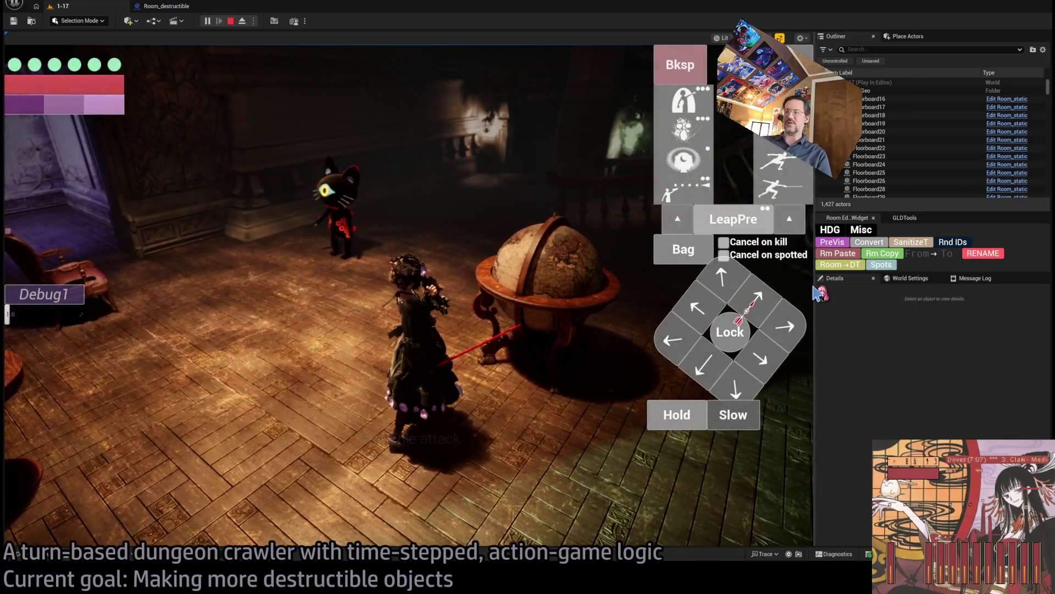
Drag the splitter right to widen the game view, then rotate the camera with Q and E.
{"action": "mouse_move", "coordinate": [814, 285]}
{"action": "left_mouse_down"}
{"action": "mouse_move", "coordinate": [1006, 305]}
{"action": "mouse_move", "coordinate": [983, 304]}
{"action": "left_mouse_up"}
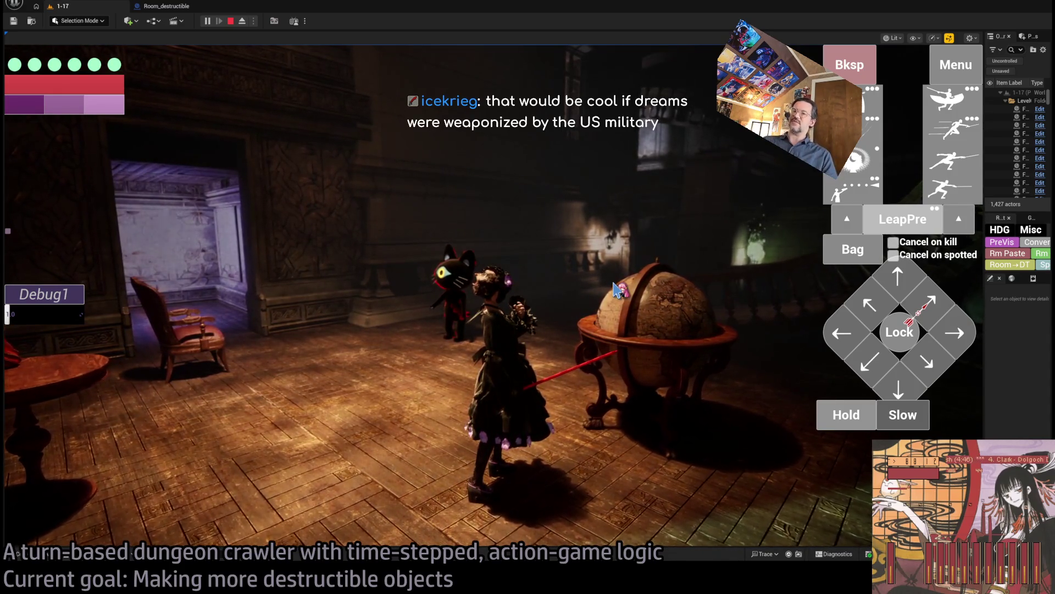
{"action": "key", "text": "q"}
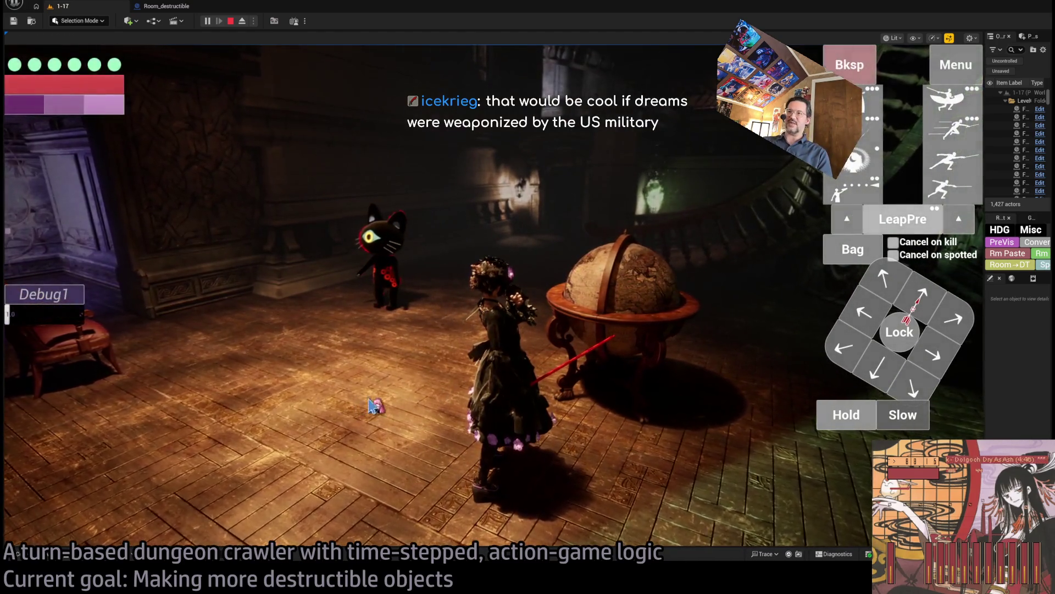
{"action": "key", "text": "e"}
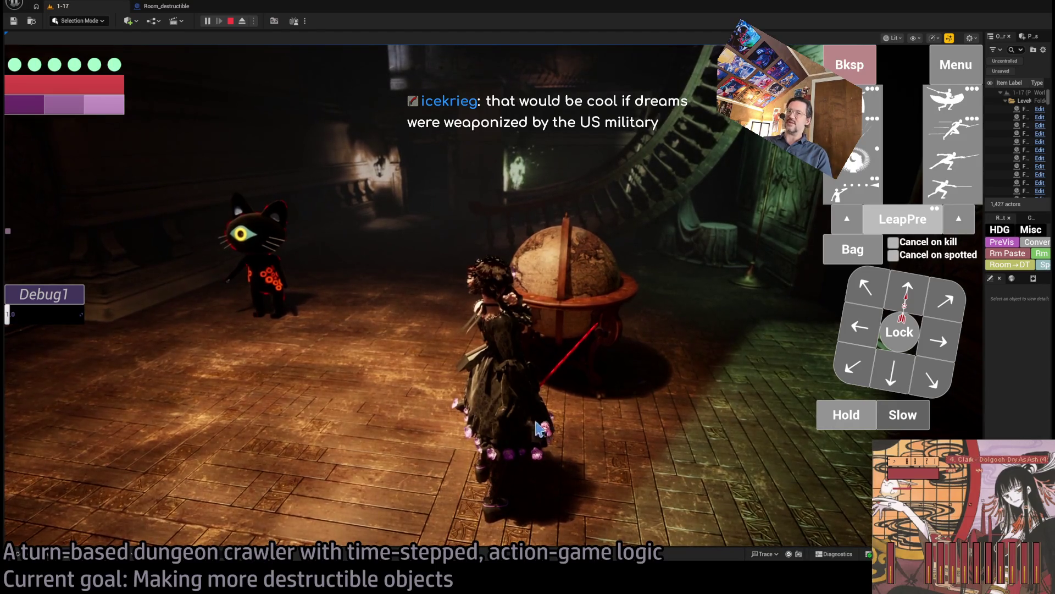
{"action": "key", "text": "e"}
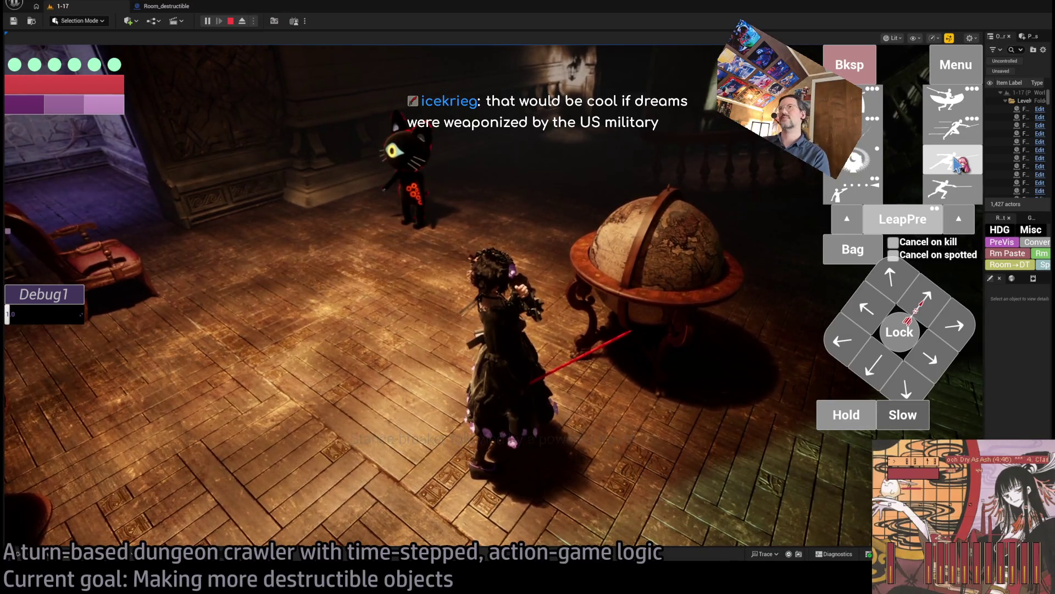
Swing the running game's camera toward the piano, then bring a browser window forward.
{"action": "left_click", "coordinate": [699, 270]}
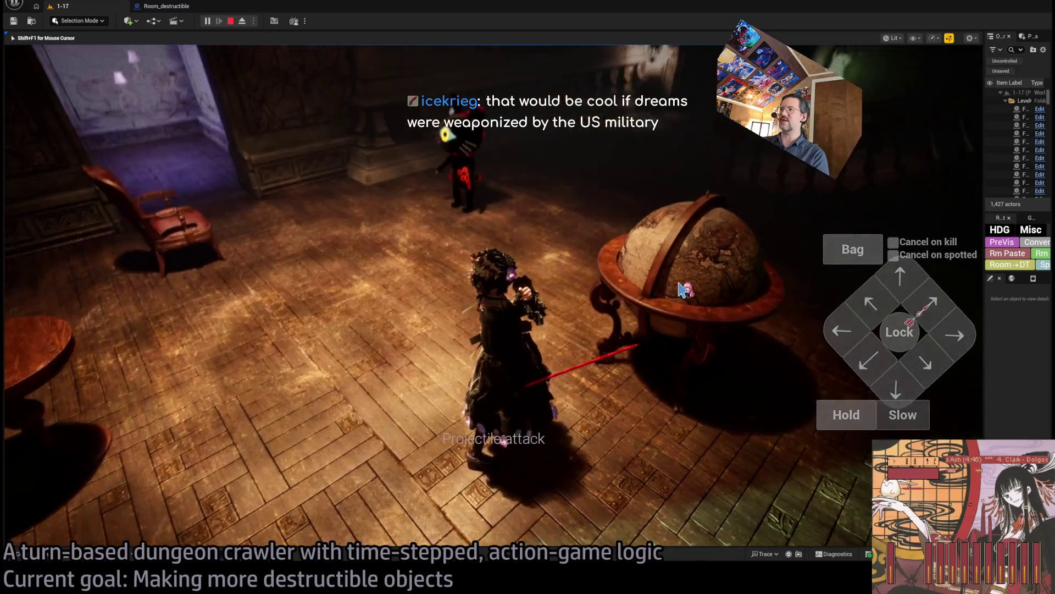
{"action": "mouse_move", "coordinate": [694, 275]}
{"action": "left_mouse_down"}
{"action": "mouse_move", "coordinate": [419, 283]}
{"action": "mouse_move", "coordinate": [588, 228]}
{"action": "left_mouse_up"}
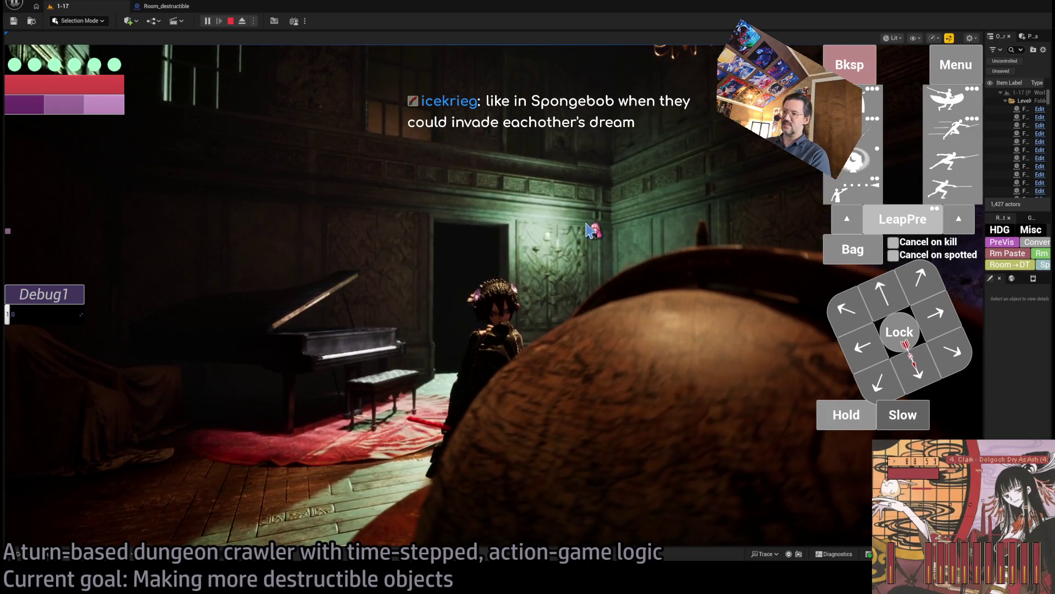
{"action": "key", "text": "alt+Tab"}
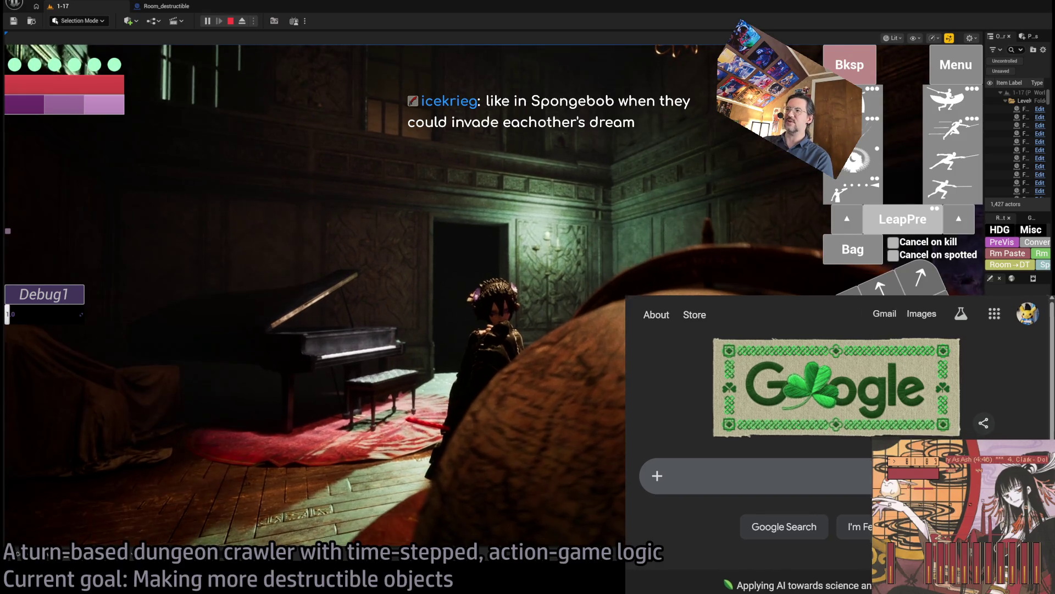
Maximise the browser and search Google for 'America's Army video game'.
{"action": "key", "text": "super+Up"}
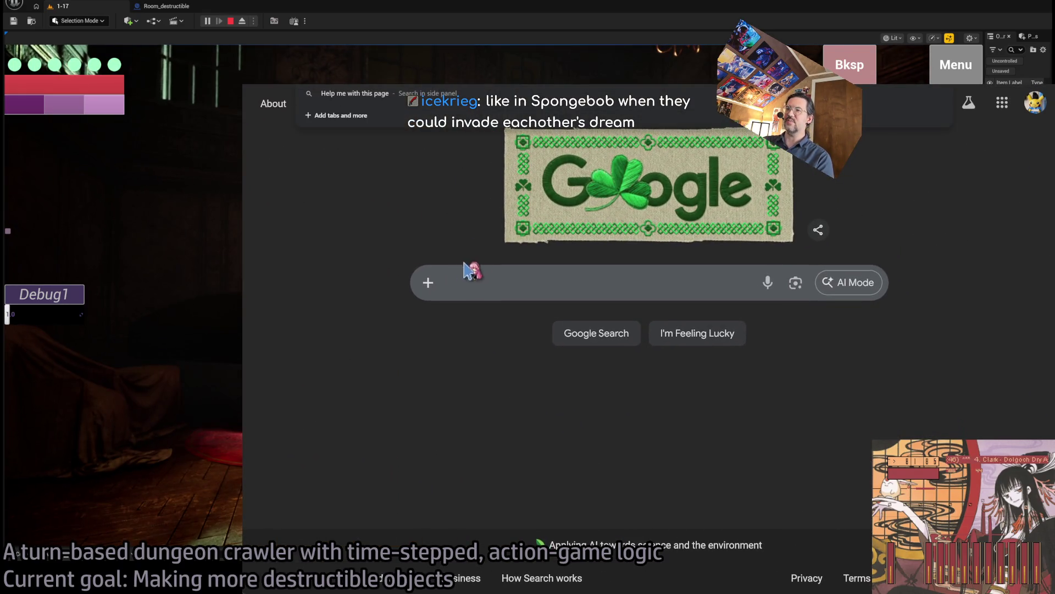
{"action": "left_click", "coordinate": [501, 275]}
{"action": "type", "text": "America's"}
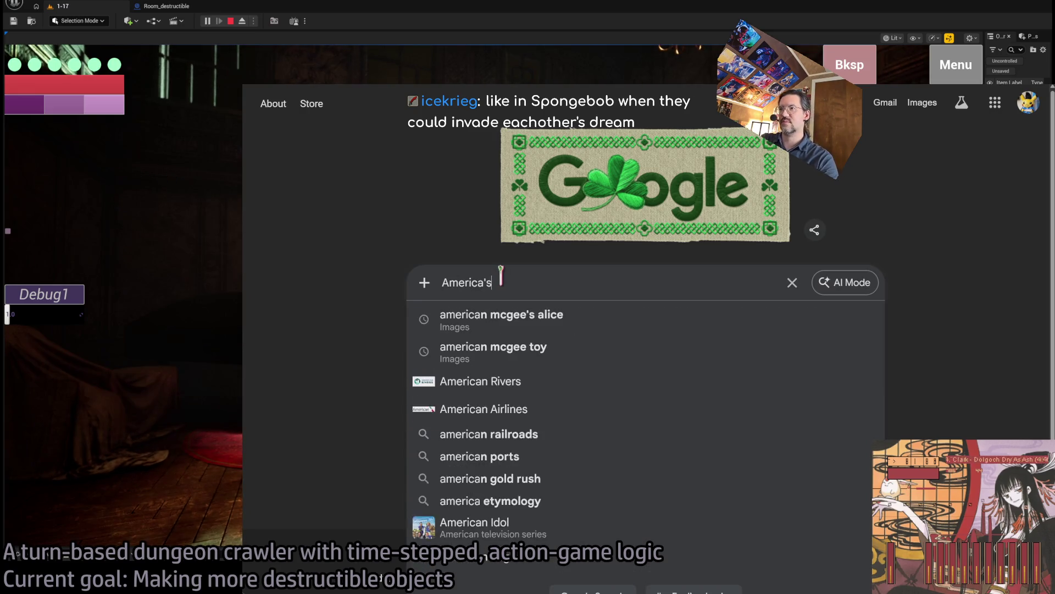
{"action": "type", "text": " Army video game"}
{"action": "key", "text": "Return"}
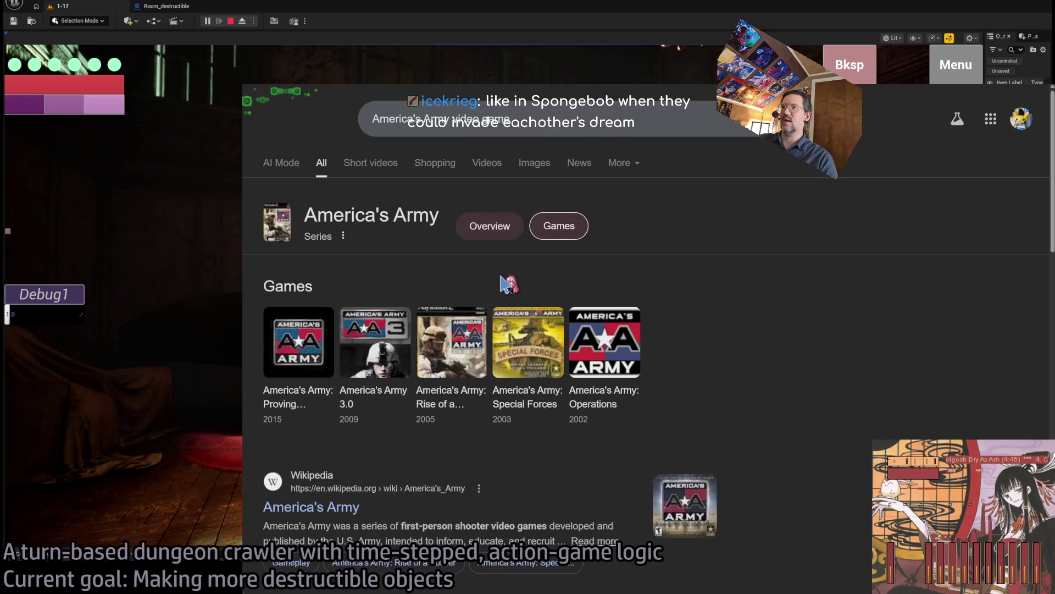
Switch to image results and preview the HowStuffWorks America's Army image.
{"action": "left_click", "coordinate": [534, 175]}
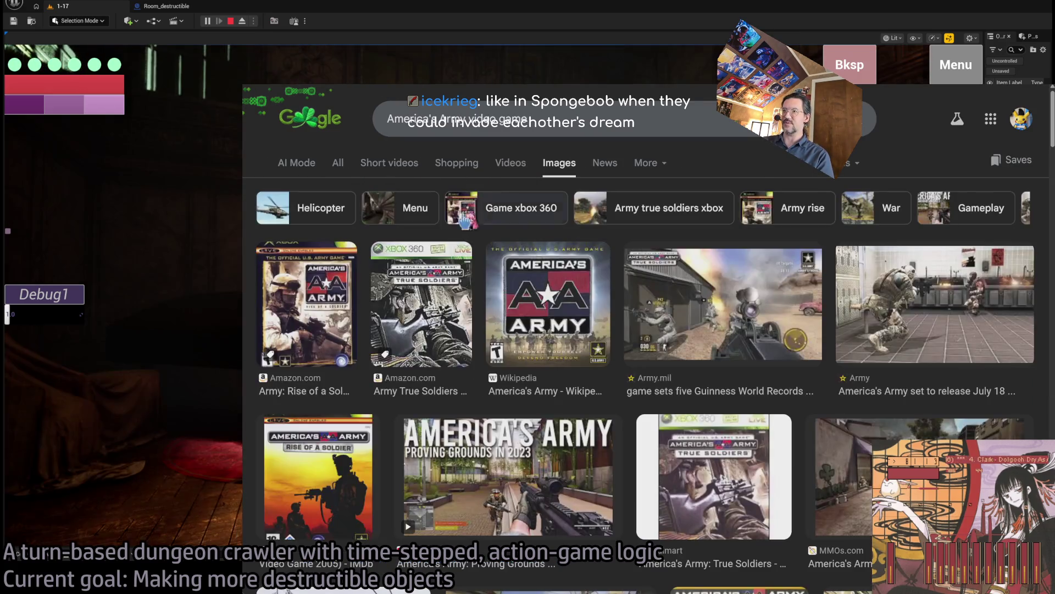
{"action": "scroll", "coordinate": [736, 281], "scroll_direction": "down", "scroll_amount": 6}
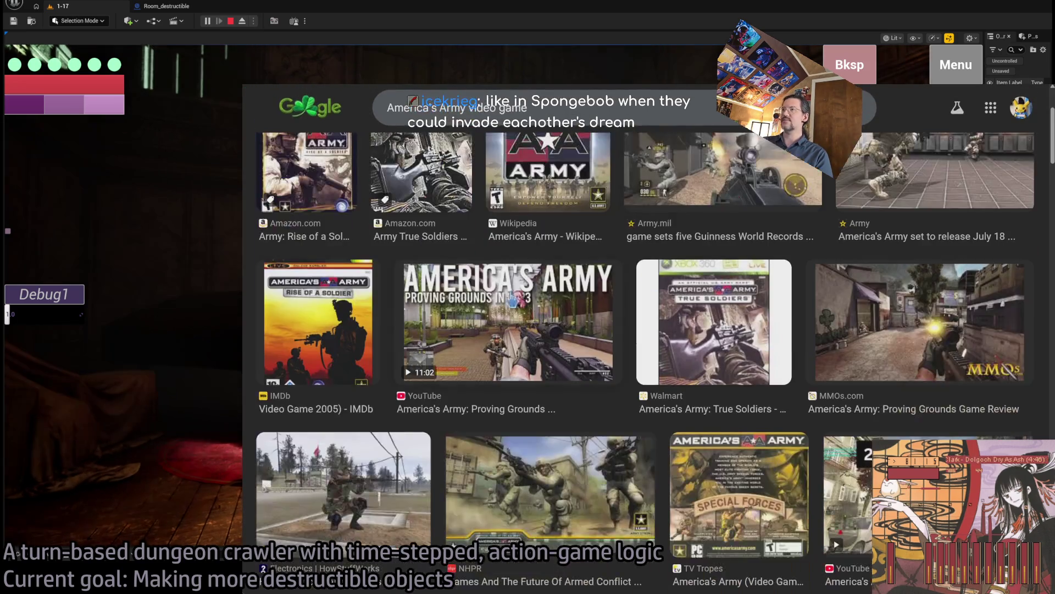
{"action": "left_click", "coordinate": [379, 336]}
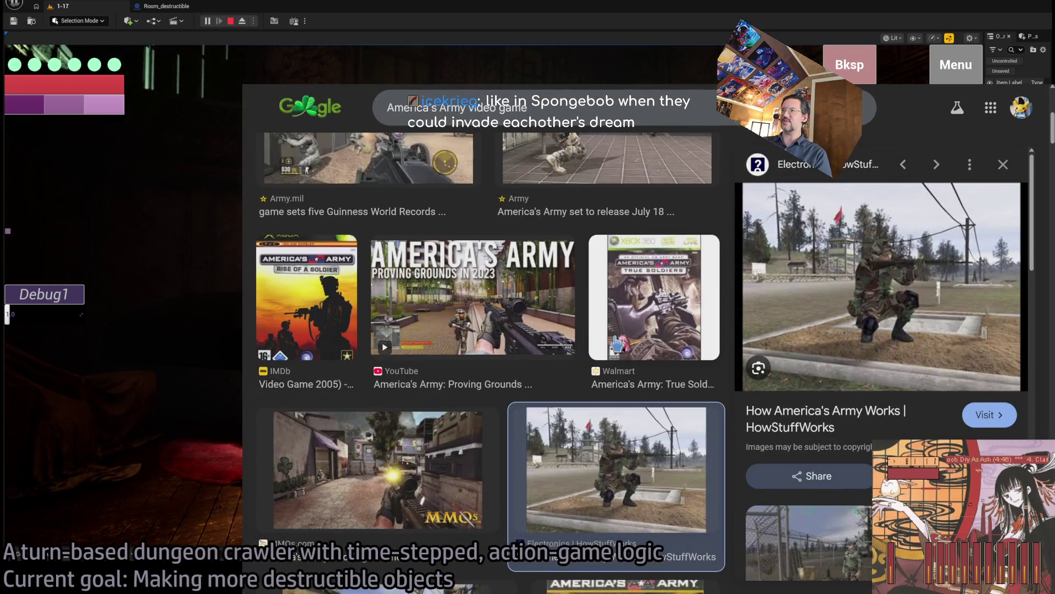
{"action": "scroll", "coordinate": [392, 302], "scroll_direction": "down", "scroll_amount": 3}
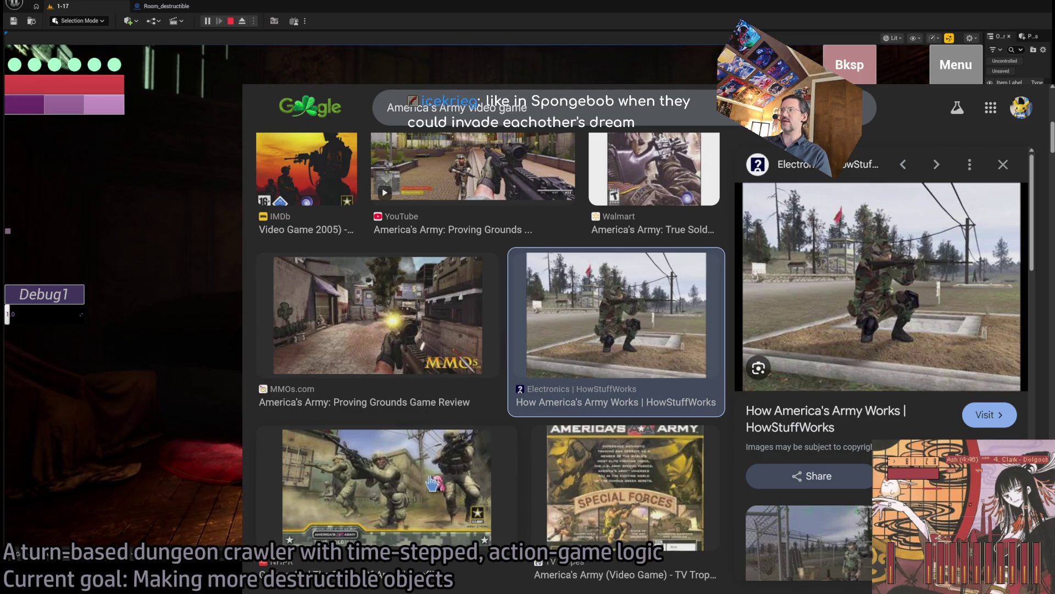
{"action": "scroll", "coordinate": [487, 456], "scroll_direction": "down", "scroll_amount": 4}
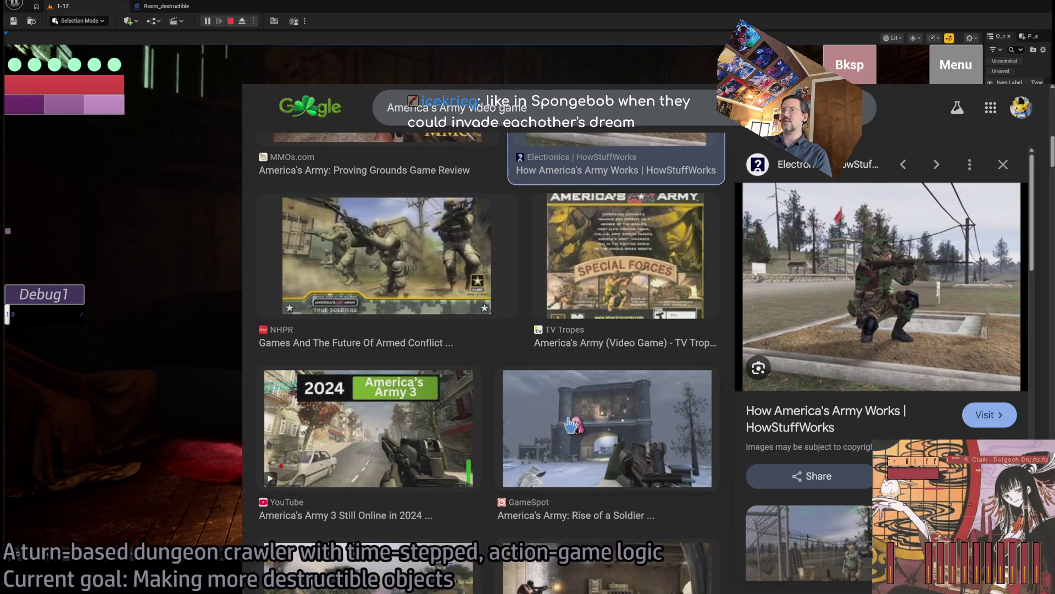
Preview the GameSpot Rise of a Soldier screenshot, close it, and return to results.
{"action": "left_click", "coordinate": [573, 427]}
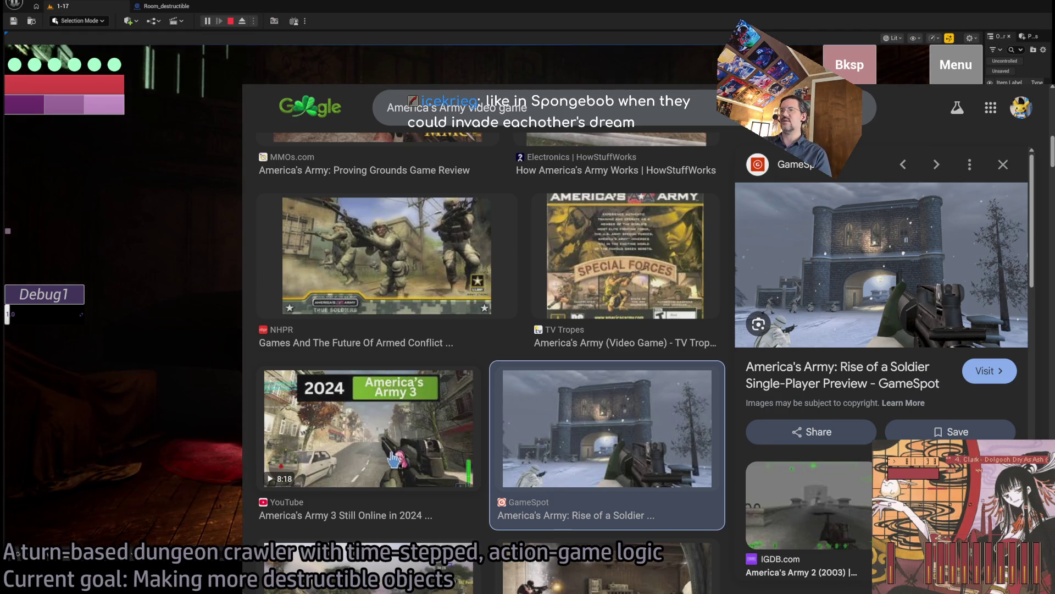
{"action": "scroll", "coordinate": [396, 443], "scroll_direction": "down", "scroll_amount": 1}
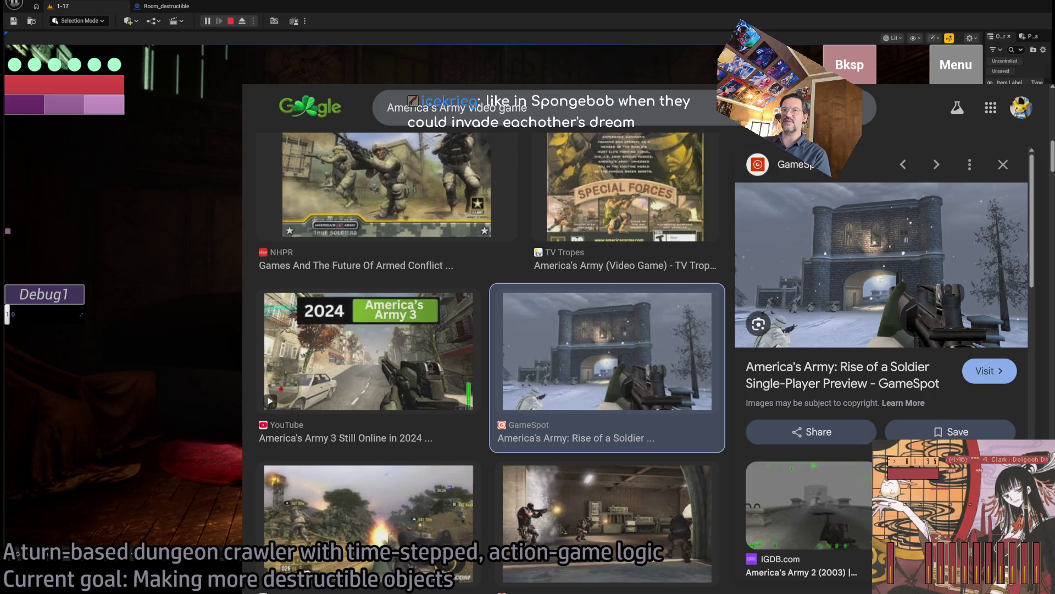
{"action": "scroll", "coordinate": [606, 358], "scroll_direction": "up", "scroll_amount": 2}
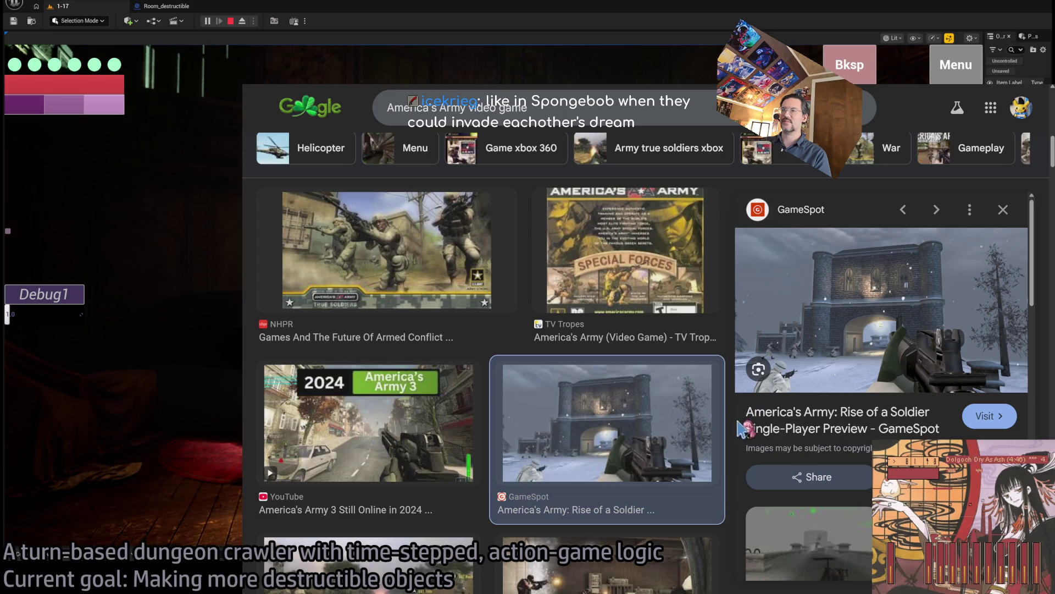
{"action": "scroll", "coordinate": [731, 428], "scroll_direction": "up", "scroll_amount": 5}
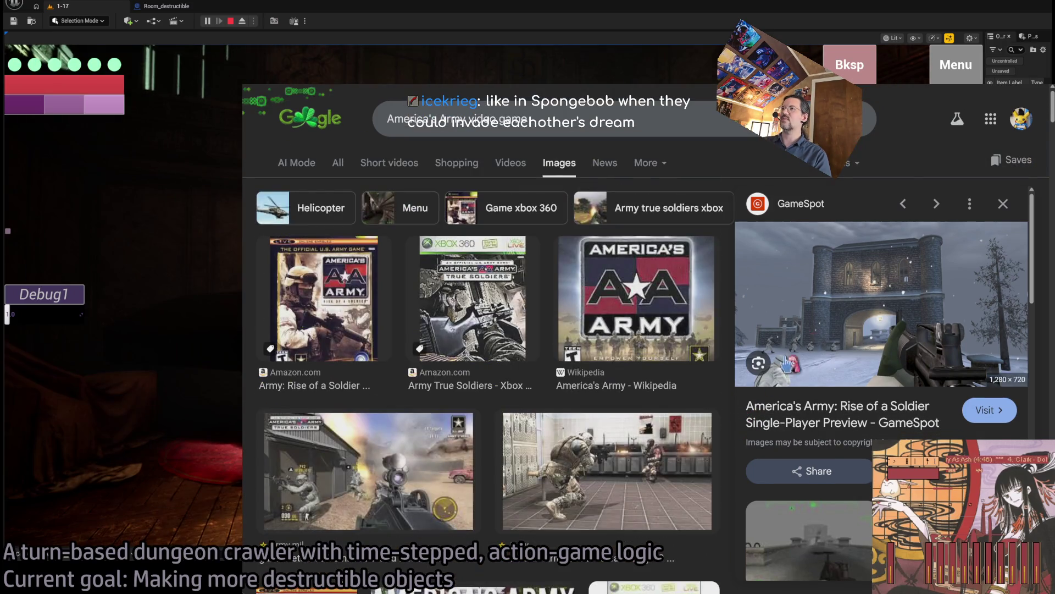
{"action": "left_click", "coordinate": [1001, 209]}
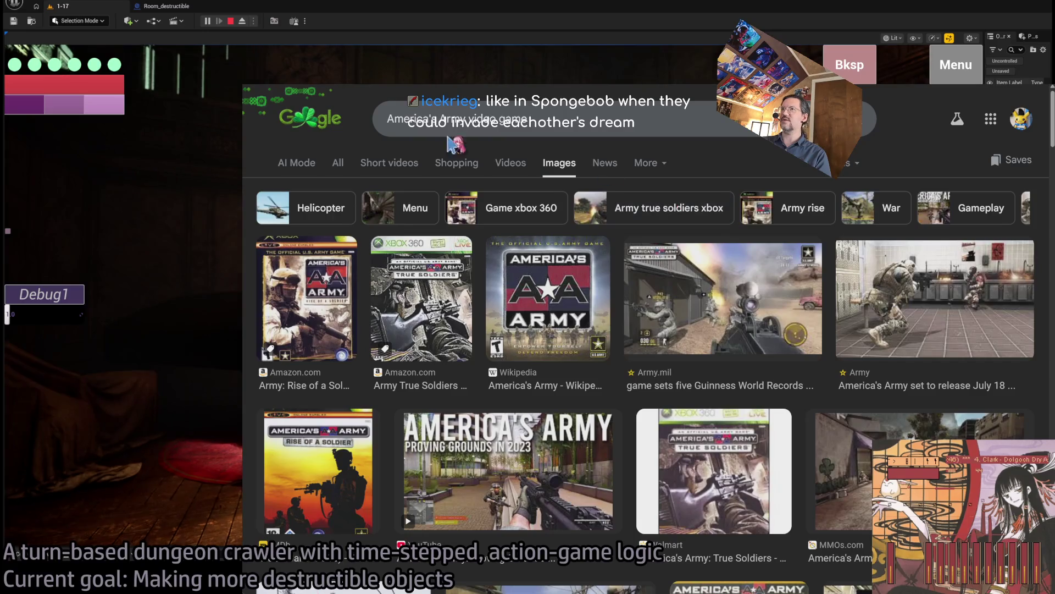
{"action": "key", "text": "alt+Left"}
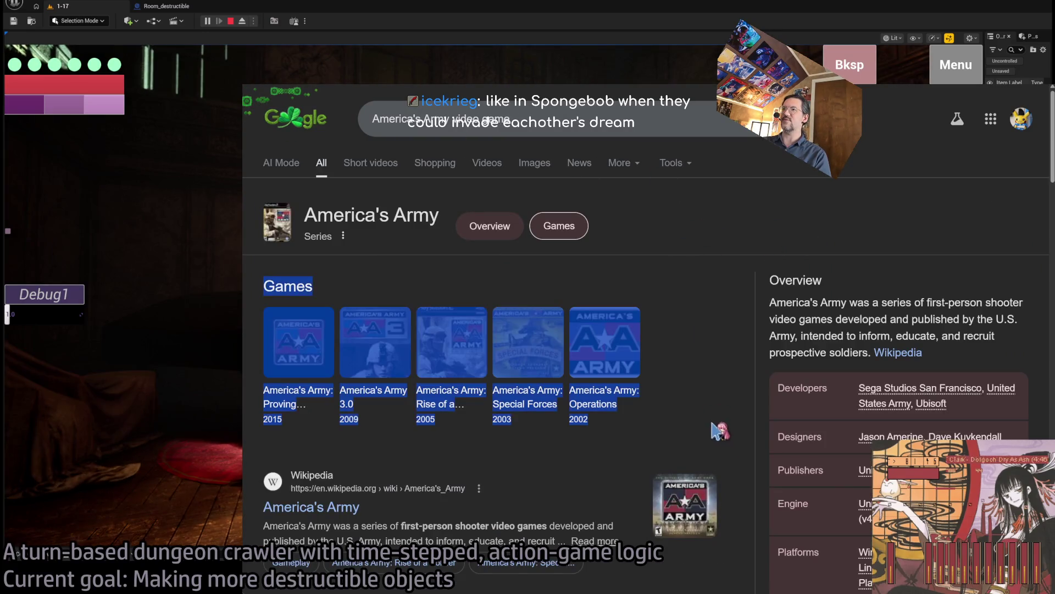
Clear the page selection and switch back to the running dungeon game test.
{"action": "left_click_drag", "start_coordinate": [724, 283], "coordinate": [718, 313]}
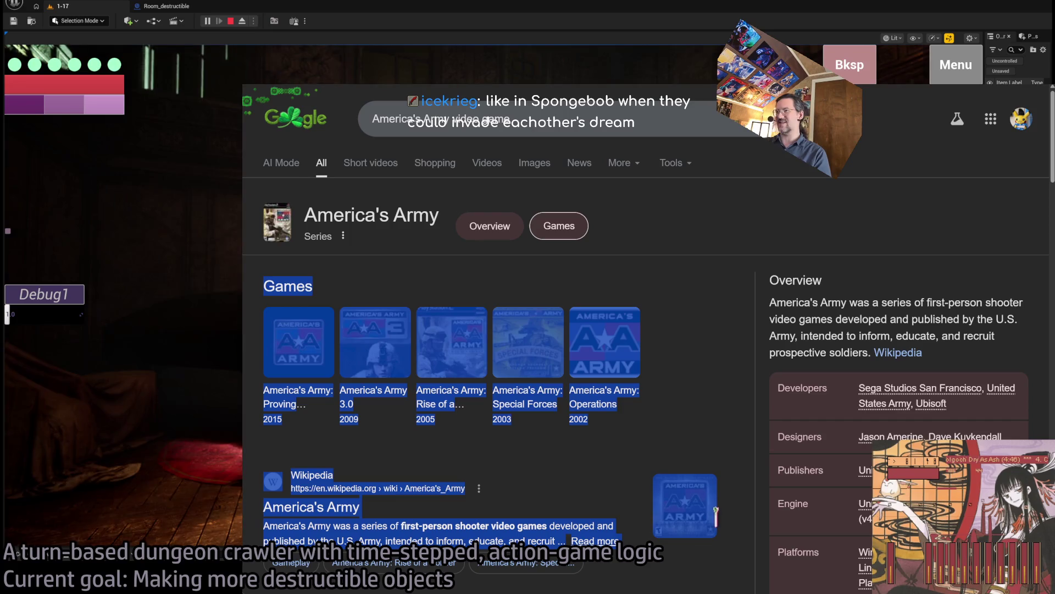
{"action": "left_click", "coordinate": [713, 358]}
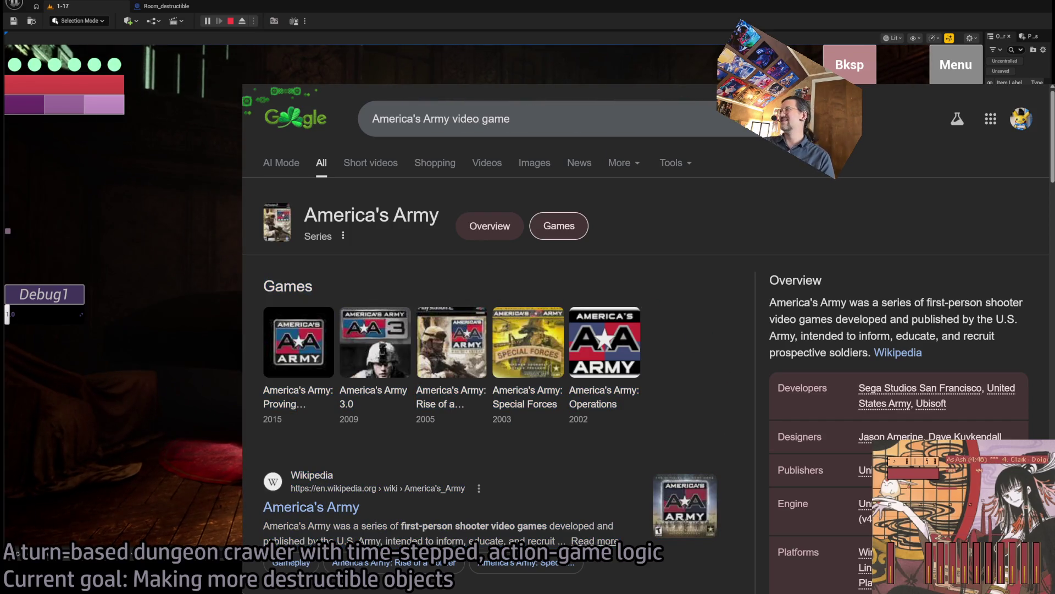
{"action": "key", "text": "alt+Tab"}
{"action": "left_click", "coordinate": [438, 298]}
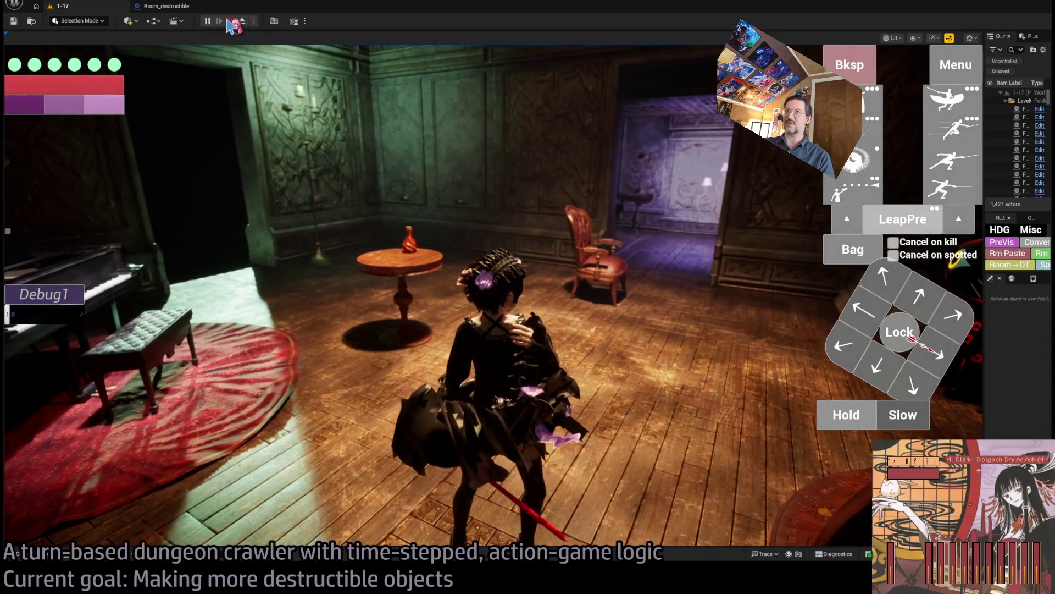
Stop the play-in-editor test from the toolbar, returning to the Construction Script.
{"action": "left_click", "coordinate": [231, 20]}
{"action": "left_click", "coordinate": [207, 20]}
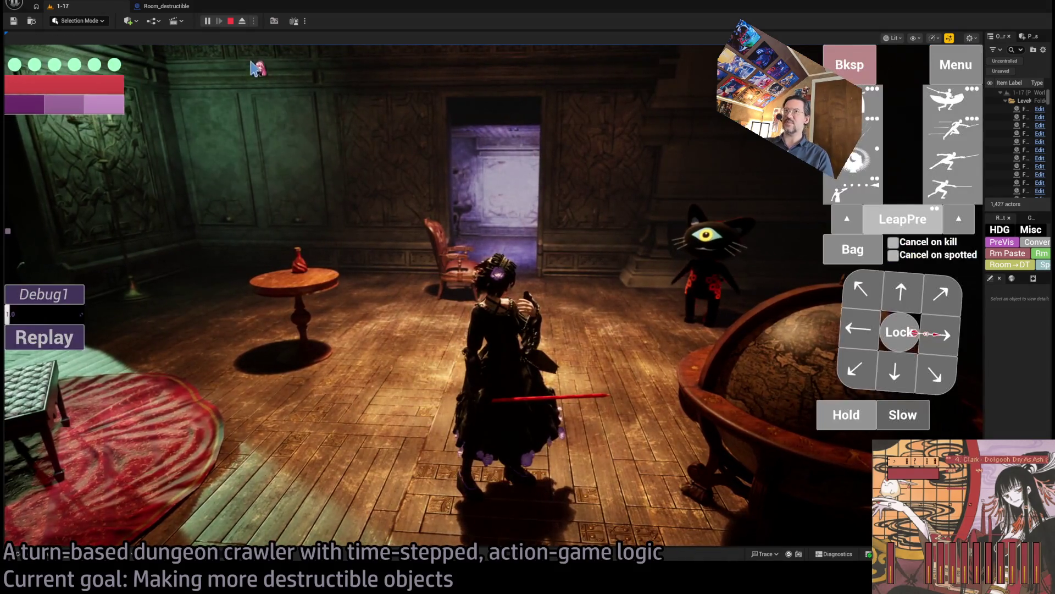
{"action": "left_click", "coordinate": [226, 22]}
{"action": "scroll", "coordinate": [377, 183], "scroll_direction": "down", "scroll_amount": 3}
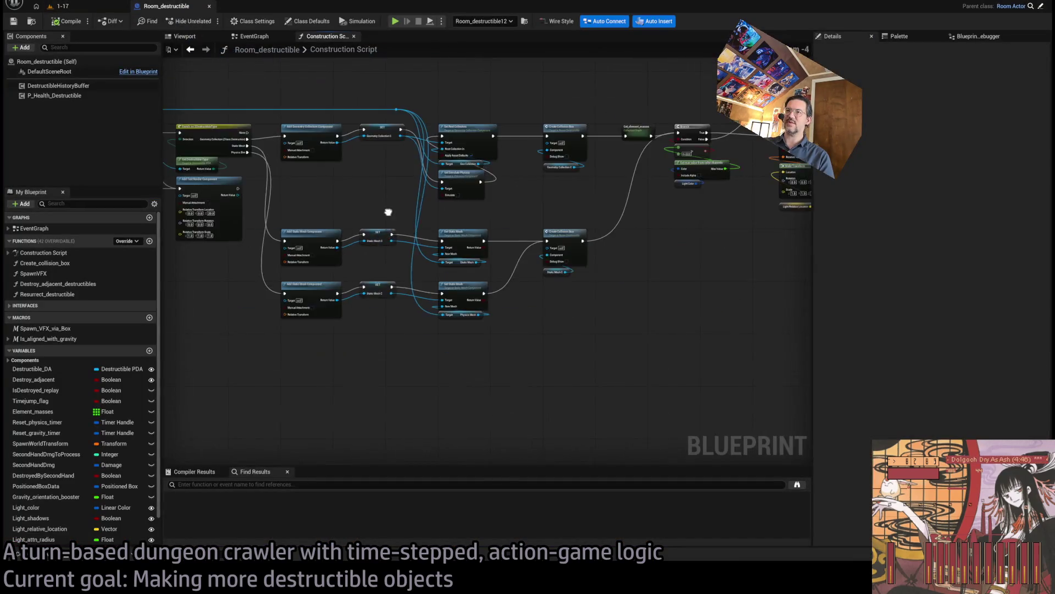
Open Room_destructible's EventGraph and pan to the Bind Event nodes.
{"action": "left_click", "coordinate": [254, 35]}
{"action": "scroll", "coordinate": [523, 242], "scroll_direction": "down", "scroll_amount": 3}
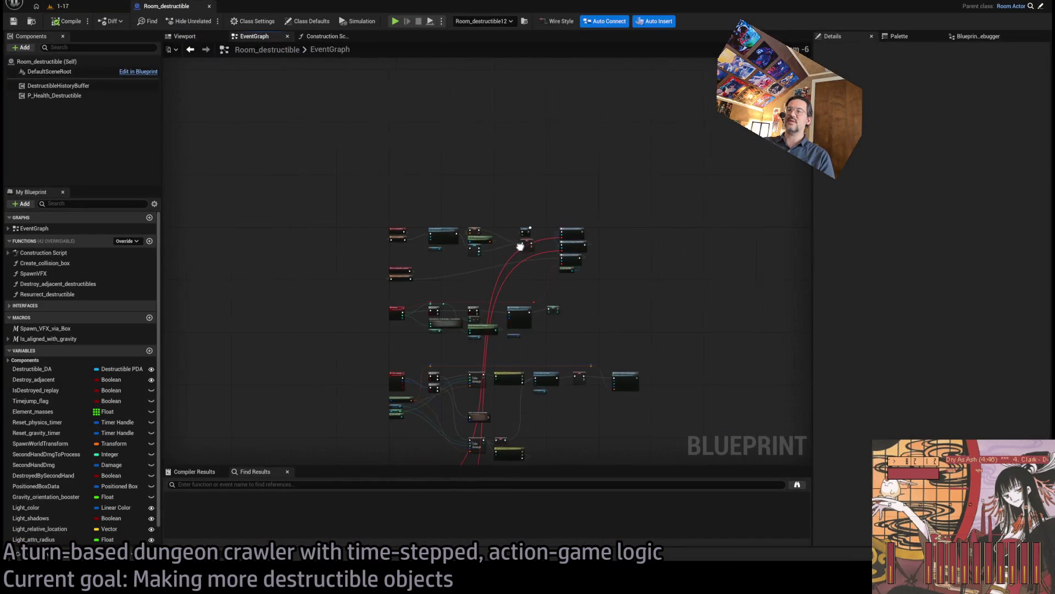
{"action": "scroll", "coordinate": [419, 309], "scroll_direction": "up", "scroll_amount": 4}
{"action": "mouse_move", "coordinate": [372, 336]}
{"action": "left_mouse_down"}
{"action": "mouse_move", "coordinate": [341, 350]}
{"action": "mouse_move", "coordinate": [406, 284]}
{"action": "mouse_move", "coordinate": [477, 255]}
{"action": "left_mouse_up"}
{"action": "left_click_drag", "start_coordinate": [605, 419], "coordinate": [558, 169]}
{"action": "mouse_move", "coordinate": [514, 365]}
{"action": "left_mouse_down"}
{"action": "mouse_move", "coordinate": [638, 307]}
{"action": "mouse_move", "coordinate": [611, 181]}
{"action": "left_mouse_up"}
{"action": "scroll", "coordinate": [550, 230], "scroll_direction": "down", "scroll_amount": 1}
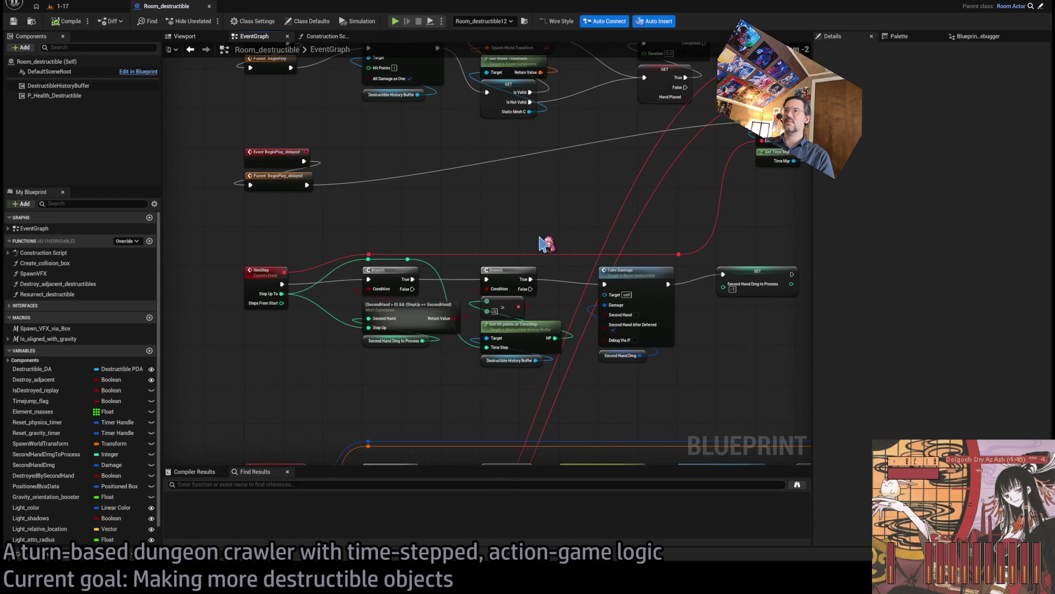
Pan across the Take Damage, Start_replay, Resurrect, Replay_step and Destroy Destructible nodes.
{"action": "mouse_move", "coordinate": [603, 216]}
{"action": "left_mouse_down"}
{"action": "mouse_move", "coordinate": [483, 233]}
{"action": "mouse_move", "coordinate": [295, 207]}
{"action": "mouse_move", "coordinate": [251, 186]}
{"action": "mouse_move", "coordinate": [502, 125]}
{"action": "mouse_move", "coordinate": [502, 63]}
{"action": "left_mouse_up"}
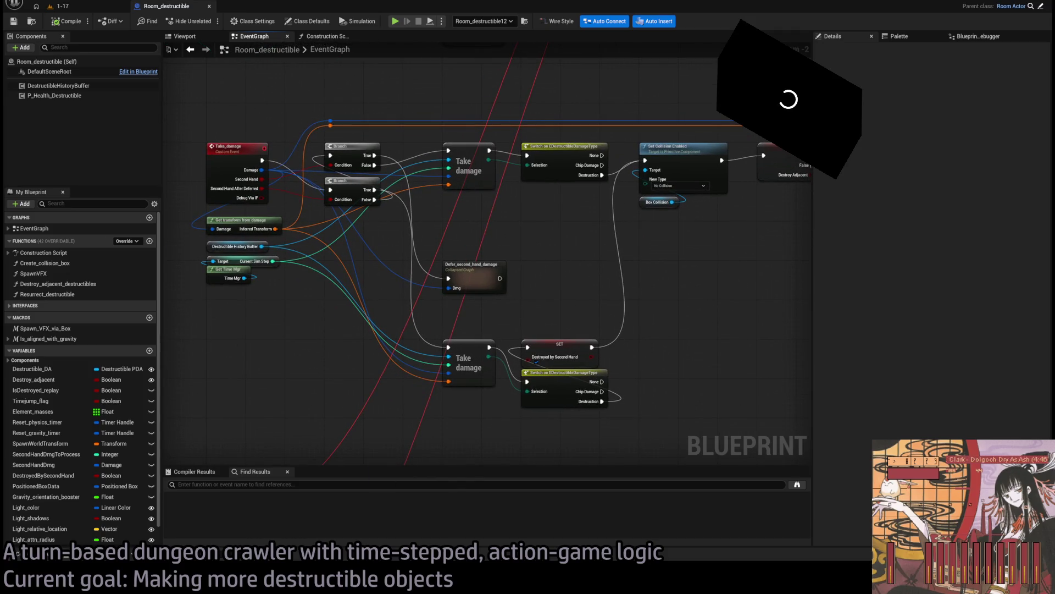
{"action": "mouse_move", "coordinate": [683, 360]}
{"action": "left_mouse_down"}
{"action": "mouse_move", "coordinate": [624, 287]}
{"action": "mouse_move", "coordinate": [648, 180]}
{"action": "left_mouse_up"}
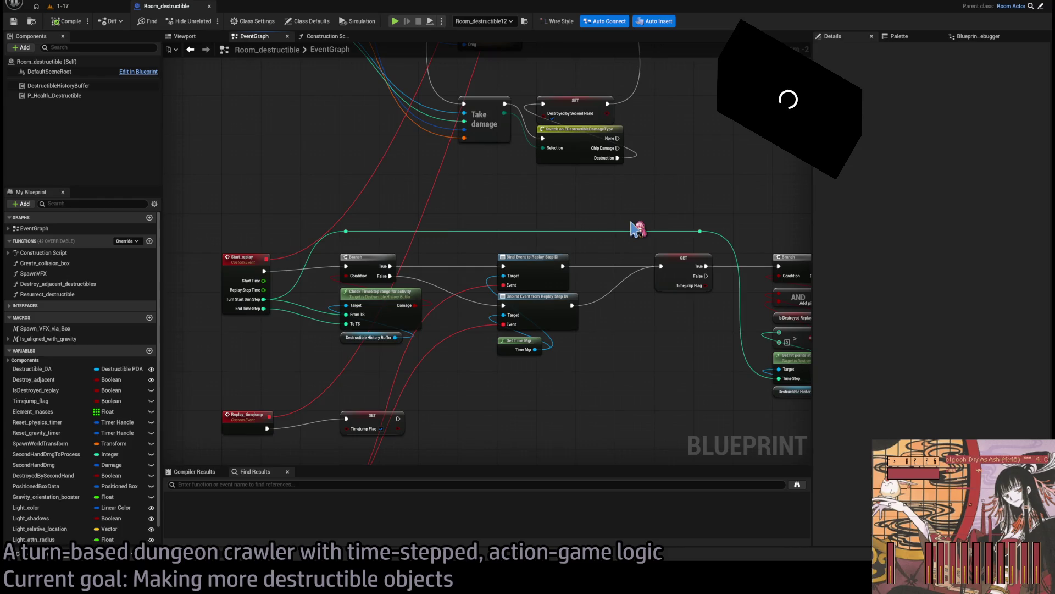
{"action": "left_click_drag", "start_coordinate": [639, 358], "coordinate": [464, 341]}
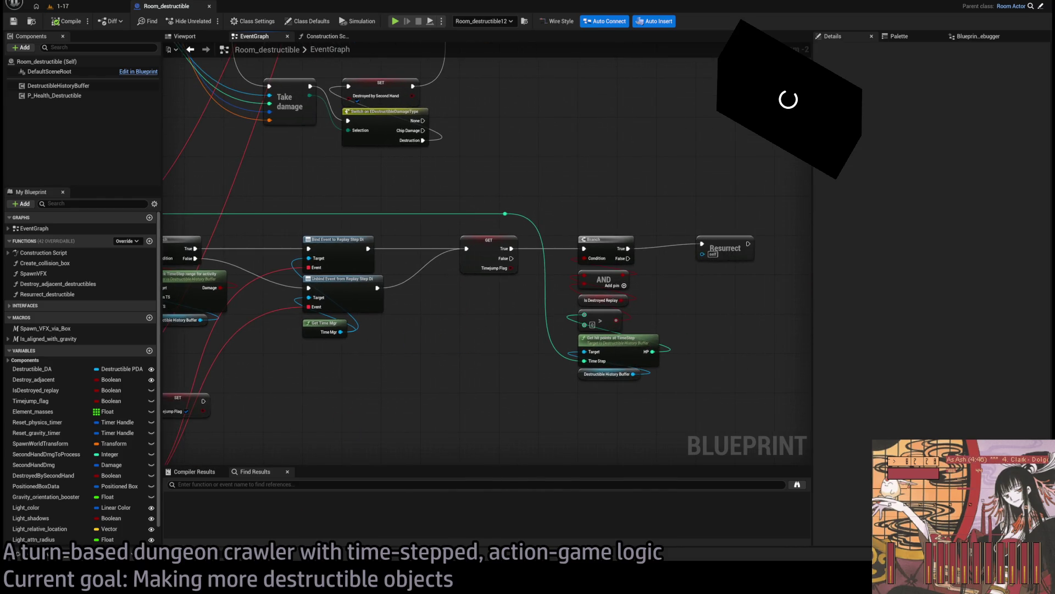
{"action": "mouse_move", "coordinate": [359, 437]}
{"action": "left_mouse_down"}
{"action": "mouse_move", "coordinate": [629, 346]}
{"action": "mouse_move", "coordinate": [607, 249]}
{"action": "left_mouse_up"}
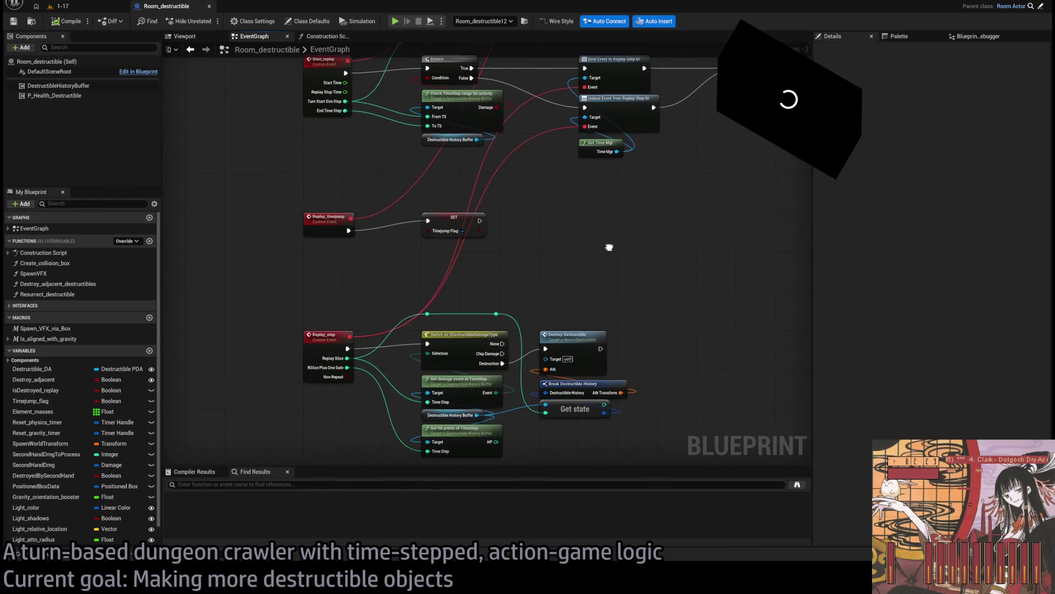
{"action": "mouse_move", "coordinate": [664, 337]}
{"action": "left_mouse_down"}
{"action": "mouse_move", "coordinate": [648, 245]}
{"action": "mouse_move", "coordinate": [630, 232]}
{"action": "left_mouse_up"}
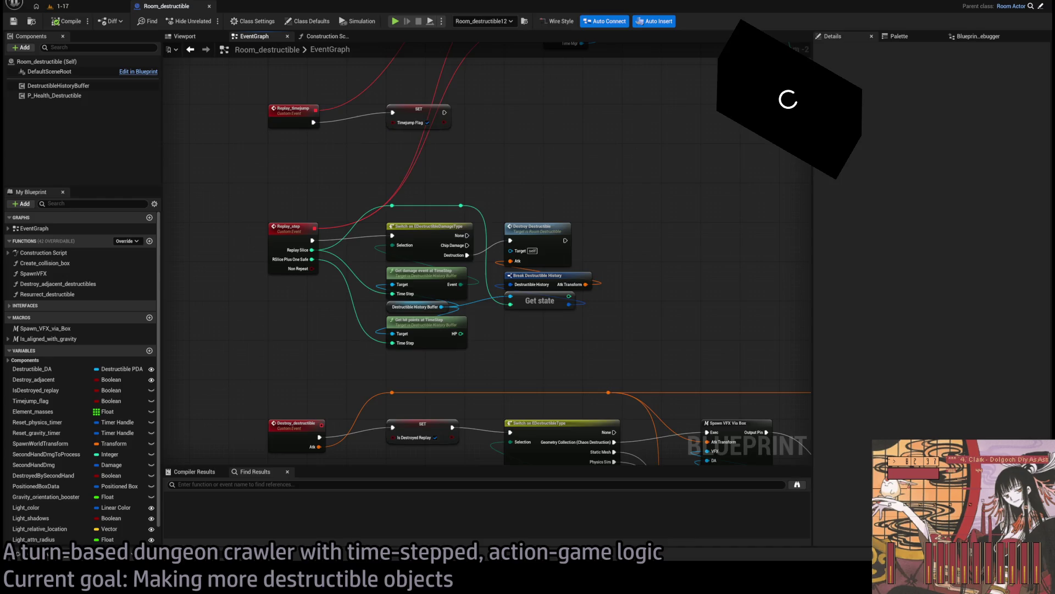
{"action": "key", "text": "alt+Tab"}
{"action": "key", "text": "alt+Tab"}
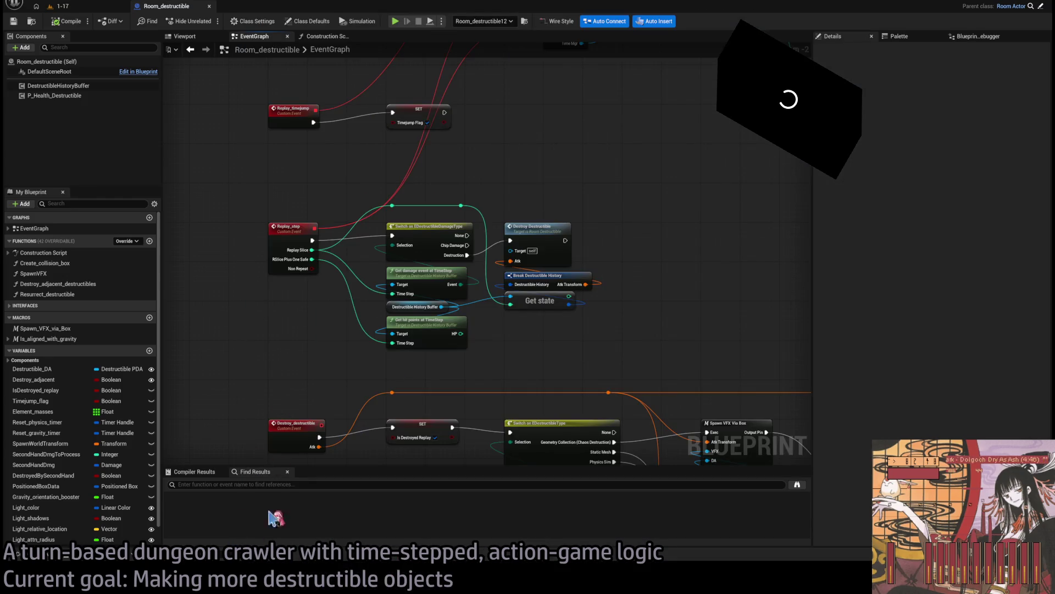
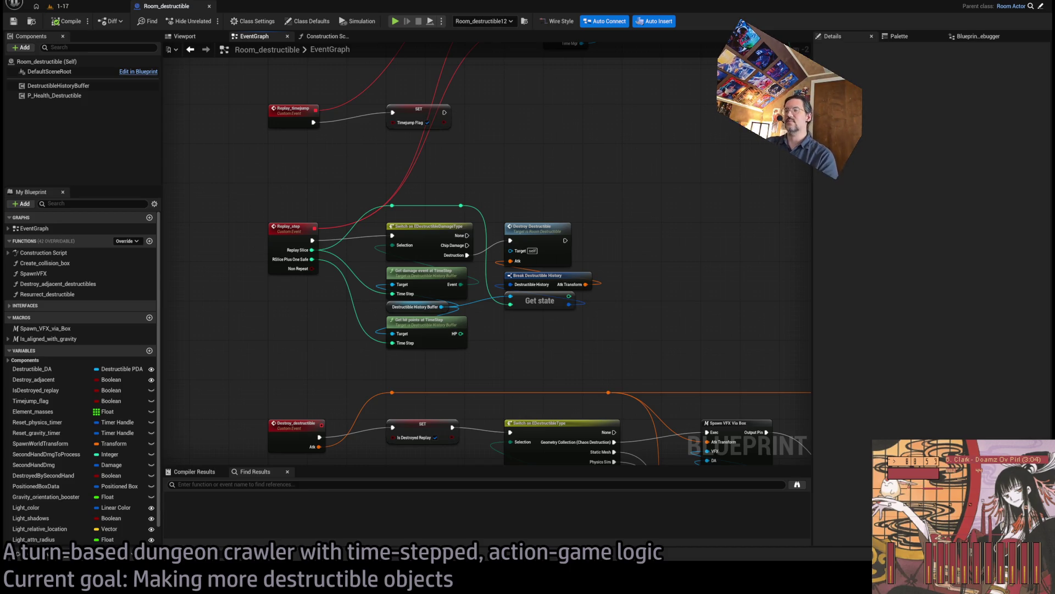
Select the middle row of replay nodes, including the SET, Branch and Resurrect nodes.
{"action": "scroll", "coordinate": [504, 263], "scroll_direction": "down", "scroll_amount": 3}
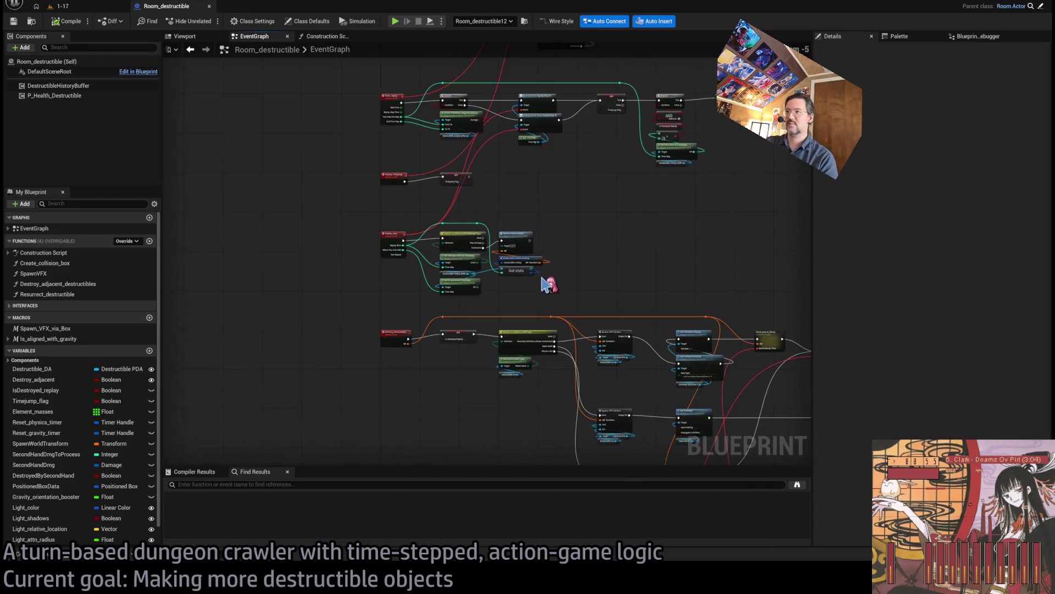
{"action": "scroll", "coordinate": [559, 192], "scroll_direction": "down", "scroll_amount": 5}
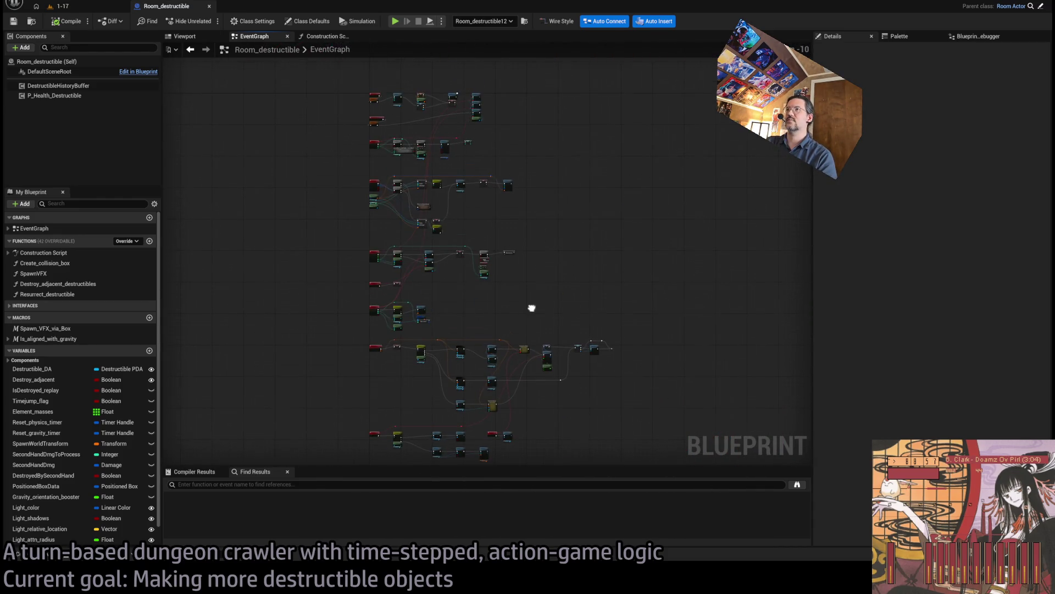
{"action": "scroll", "coordinate": [478, 237], "scroll_direction": "up", "scroll_amount": 5}
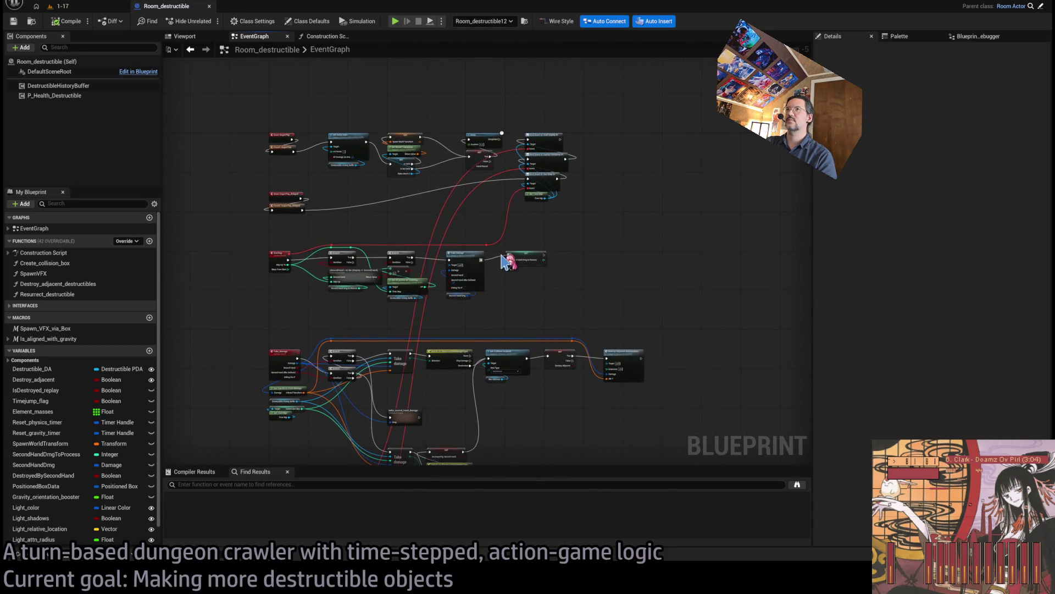
{"action": "left_click_drag", "start_coordinate": [553, 313], "coordinate": [624, 186]}
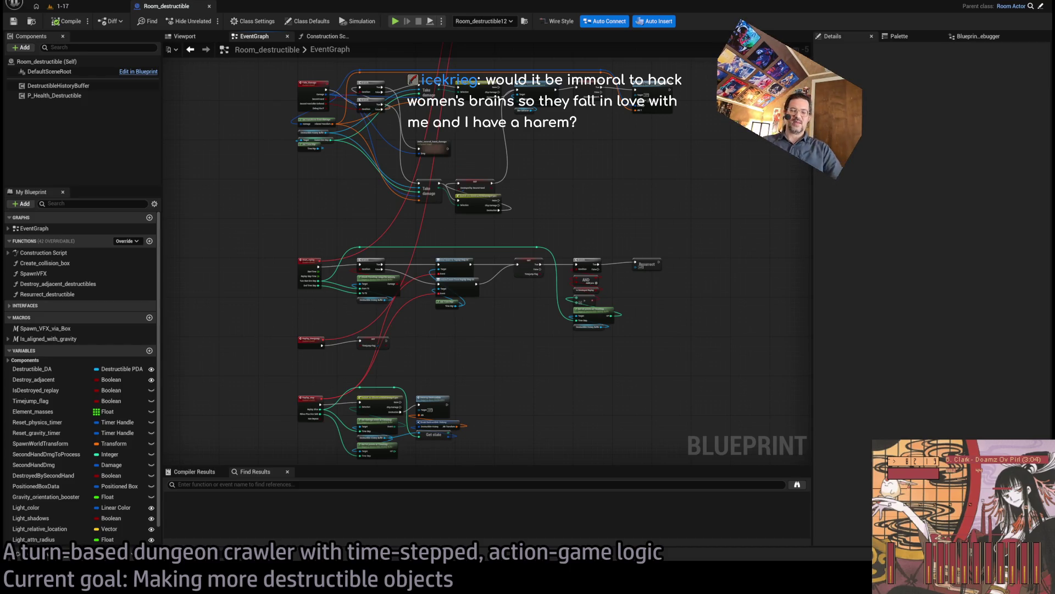
{"action": "mouse_move", "coordinate": [713, 238]}
{"action": "left_mouse_down"}
{"action": "mouse_move", "coordinate": [272, 339]}
{"action": "mouse_move", "coordinate": [300, 331]}
{"action": "left_mouse_up"}
{"action": "scroll", "coordinate": [640, 302], "scroll_direction": "up", "scroll_amount": 3}
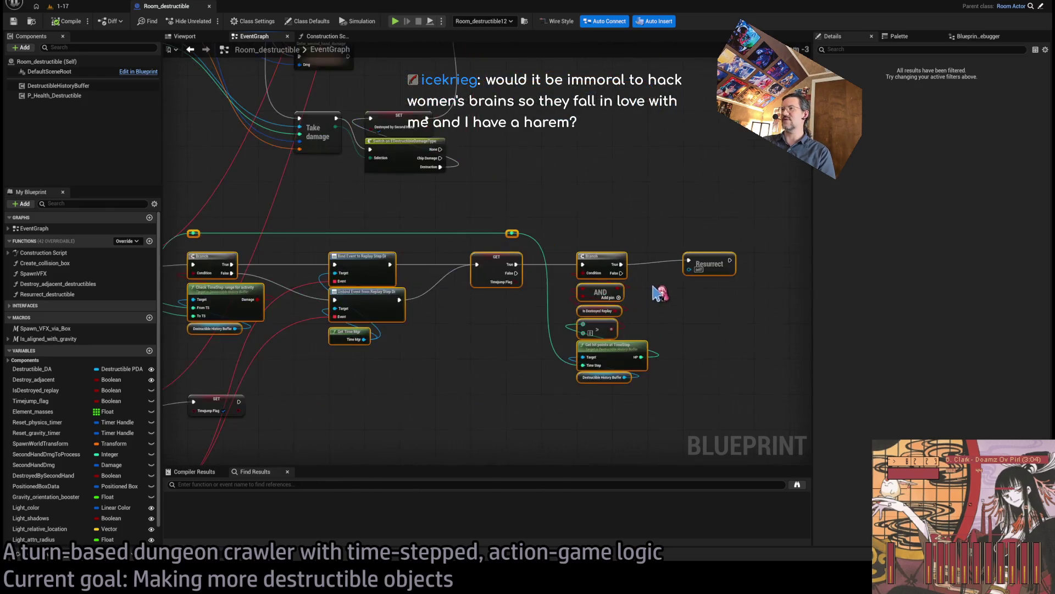
{"action": "left_click_drag", "start_coordinate": [615, 262], "coordinate": [790, 197]}
{"action": "left_click_drag", "start_coordinate": [568, 281], "coordinate": [289, 348]}
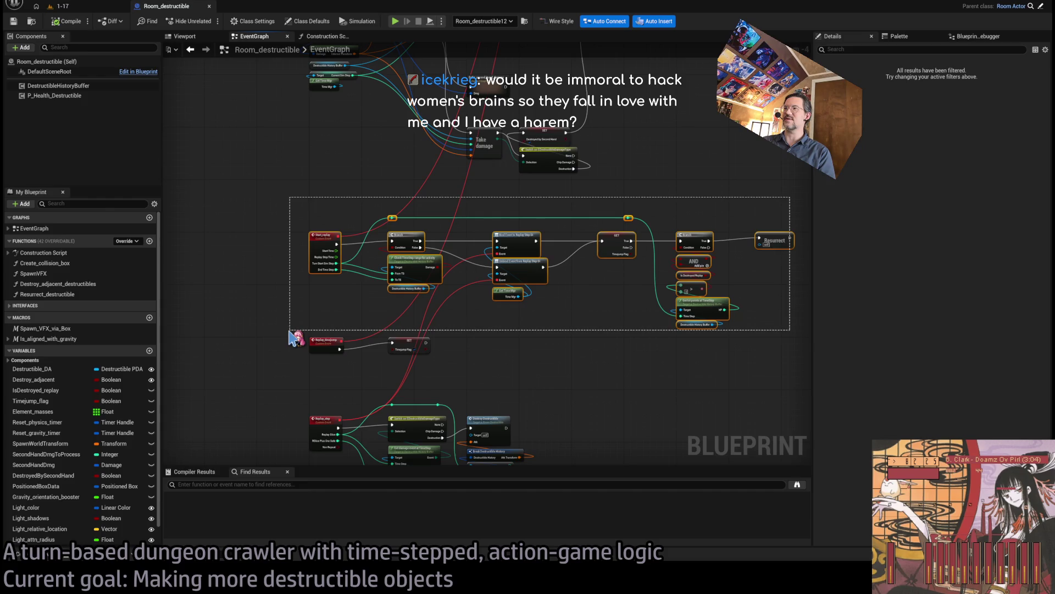
{"action": "left_click_drag", "start_coordinate": [299, 212], "coordinate": [770, 328]}
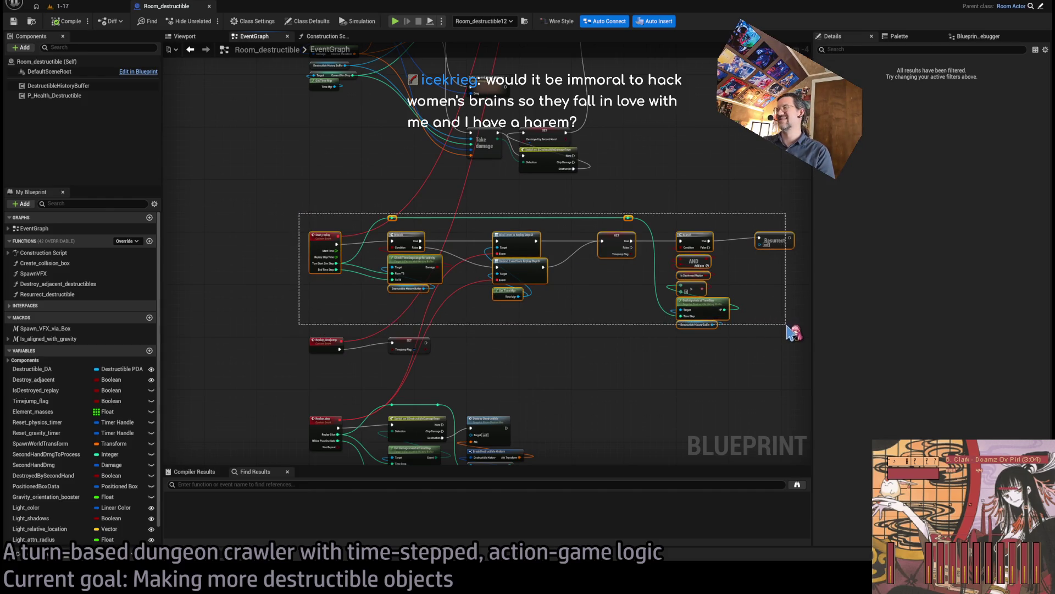
Select the Start_replay row and the two reroute points on its top wire.
{"action": "left_click", "coordinate": [748, 316]}
{"action": "scroll", "coordinate": [448, 262], "scroll_direction": "up", "scroll_amount": 2}
{"action": "scroll", "coordinate": [498, 252], "scroll_direction": "down", "scroll_amount": 2}
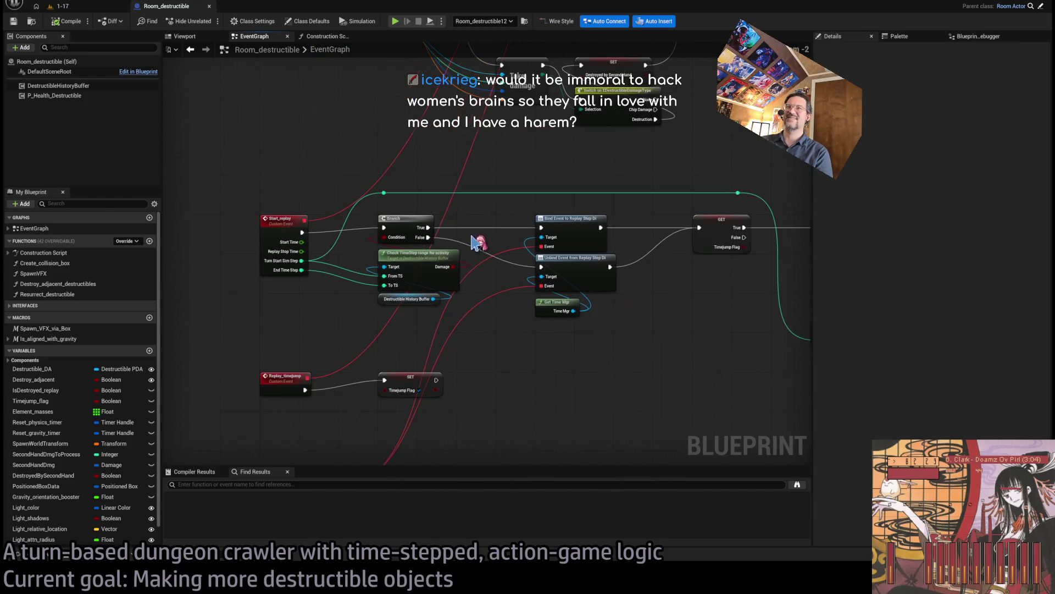
{"action": "mouse_move", "coordinate": [241, 190]}
{"action": "left_mouse_down"}
{"action": "mouse_move", "coordinate": [618, 293]}
{"action": "mouse_move", "coordinate": [781, 313]}
{"action": "mouse_move", "coordinate": [683, 358]}
{"action": "mouse_move", "coordinate": [714, 363]}
{"action": "left_mouse_up"}
{"action": "left_click", "coordinate": [541, 343]}
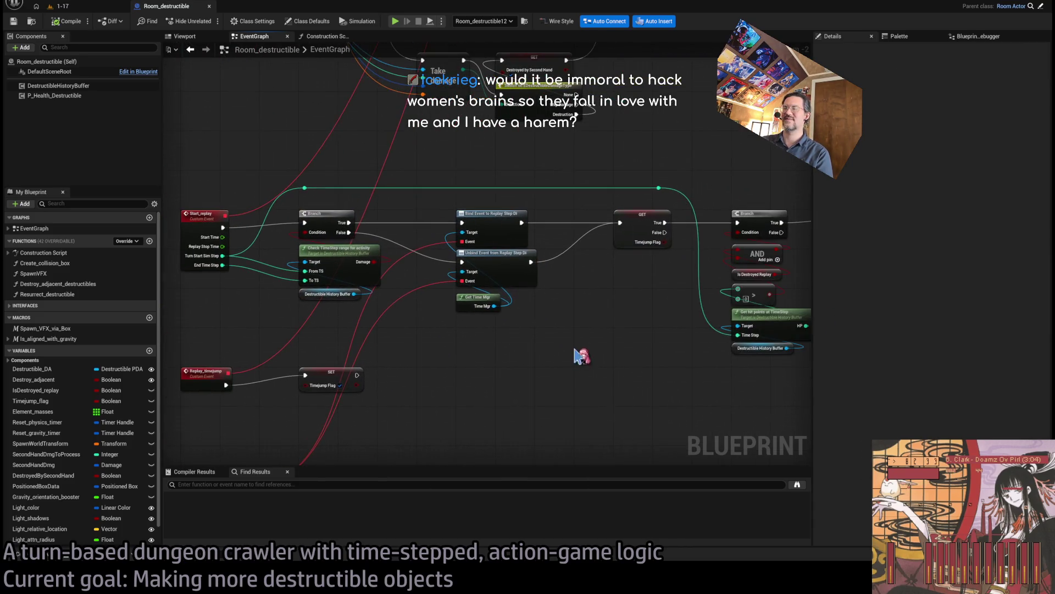
{"action": "left_click_drag", "start_coordinate": [302, 181], "coordinate": [683, 204]}
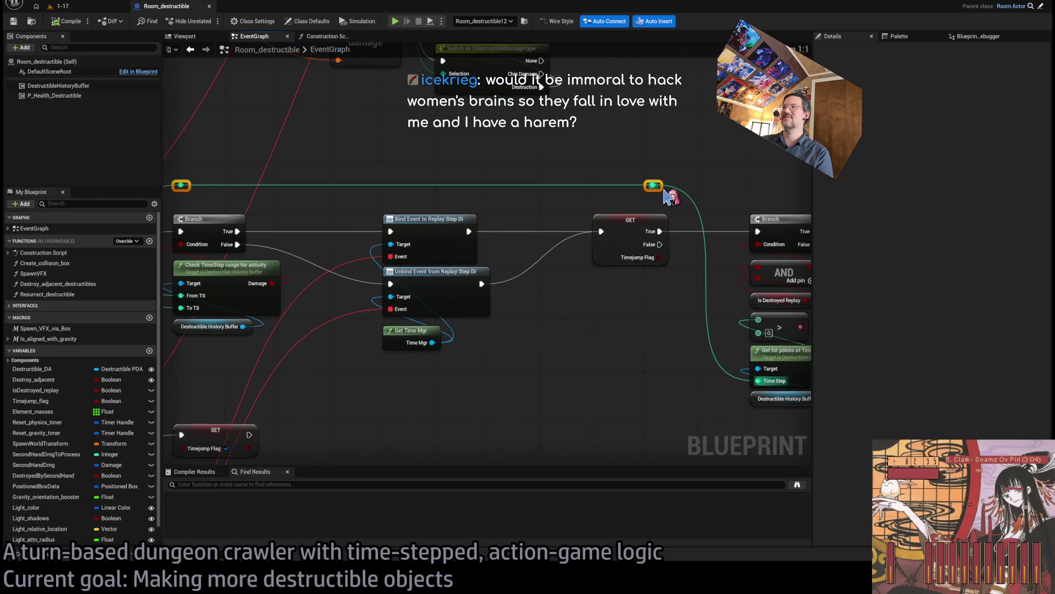
{"action": "scroll", "coordinate": [451, 175], "scroll_direction": "up", "scroll_amount": 2}
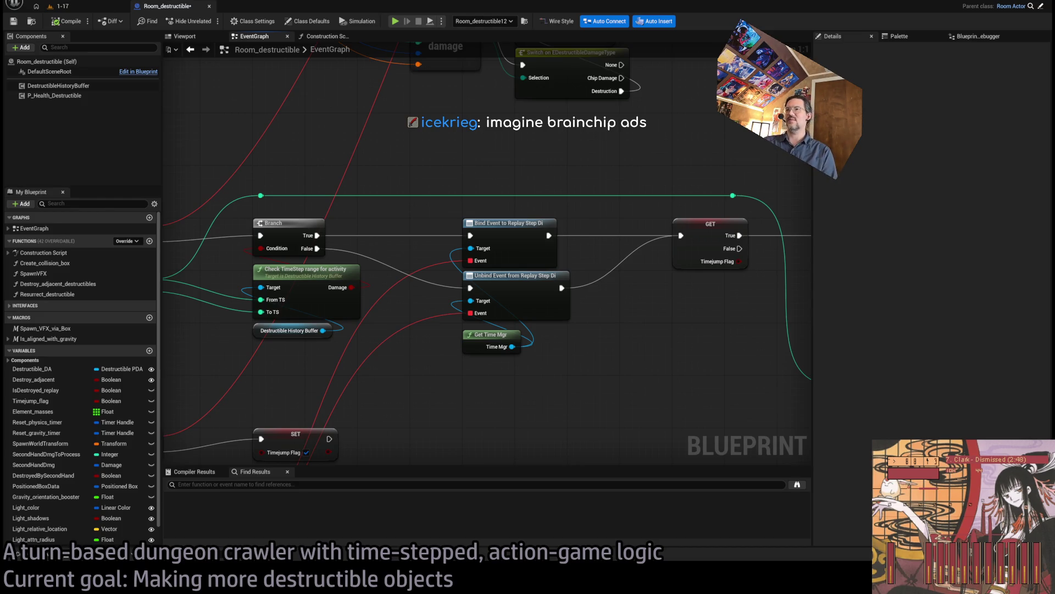
Nudge the Get Time Mgr and Unbind Event nodes slightly lower to line up the replay row.
{"action": "left_click_drag", "start_coordinate": [478, 347], "coordinate": [478, 339]}
{"action": "mouse_move", "coordinate": [478, 391]}
{"action": "left_mouse_down"}
{"action": "mouse_move", "coordinate": [476, 309]}
{"action": "mouse_move", "coordinate": [499, 312]}
{"action": "mouse_move", "coordinate": [474, 343]}
{"action": "left_mouse_up"}
{"action": "left_click", "coordinate": [476, 336]}
{"action": "left_click", "coordinate": [465, 400]}
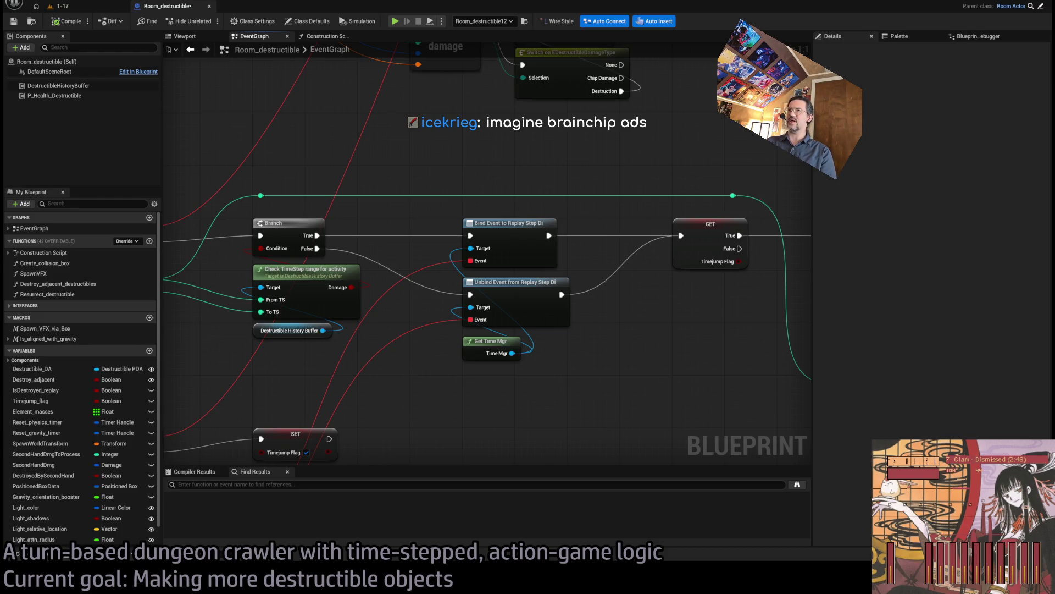
{"action": "scroll", "coordinate": [479, 212], "scroll_direction": "down", "scroll_amount": 3}
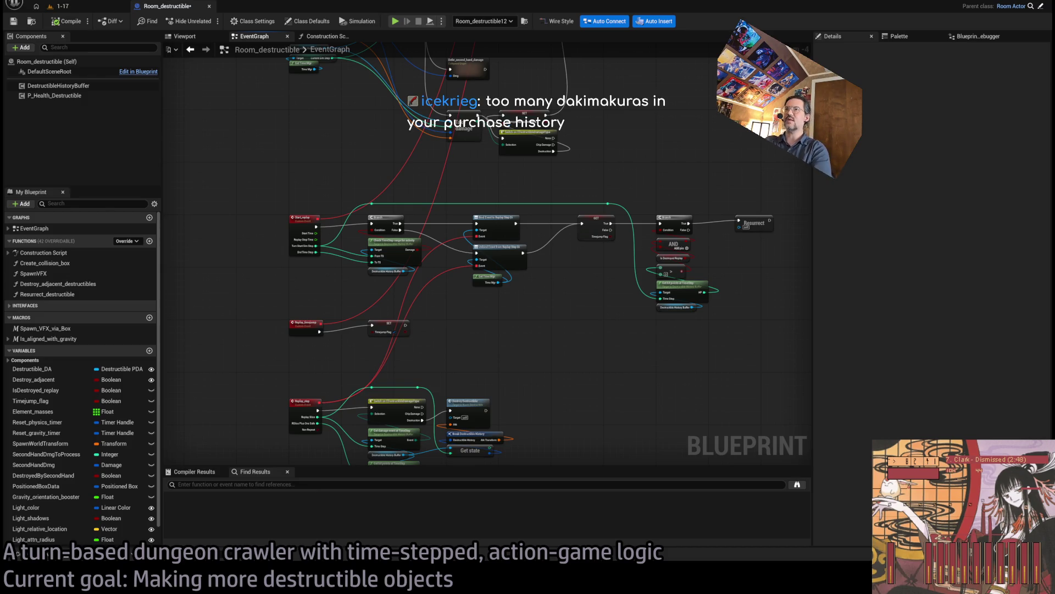
{"action": "scroll", "coordinate": [637, 167], "scroll_direction": "up", "scroll_amount": 3}
{"action": "left_click", "coordinate": [540, 205]}
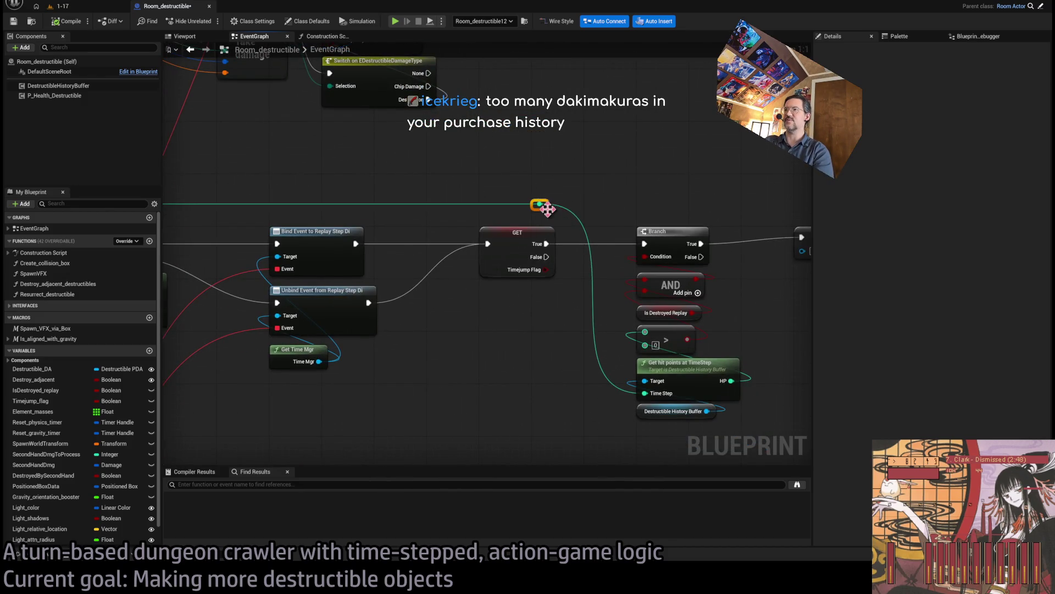
{"action": "scroll", "coordinate": [400, 168], "scroll_direction": "down", "scroll_amount": 2}
{"action": "mouse_move", "coordinate": [399, 169]}
{"action": "left_mouse_down"}
{"action": "mouse_move", "coordinate": [700, 158]}
{"action": "mouse_move", "coordinate": [576, 154]}
{"action": "left_mouse_up"}
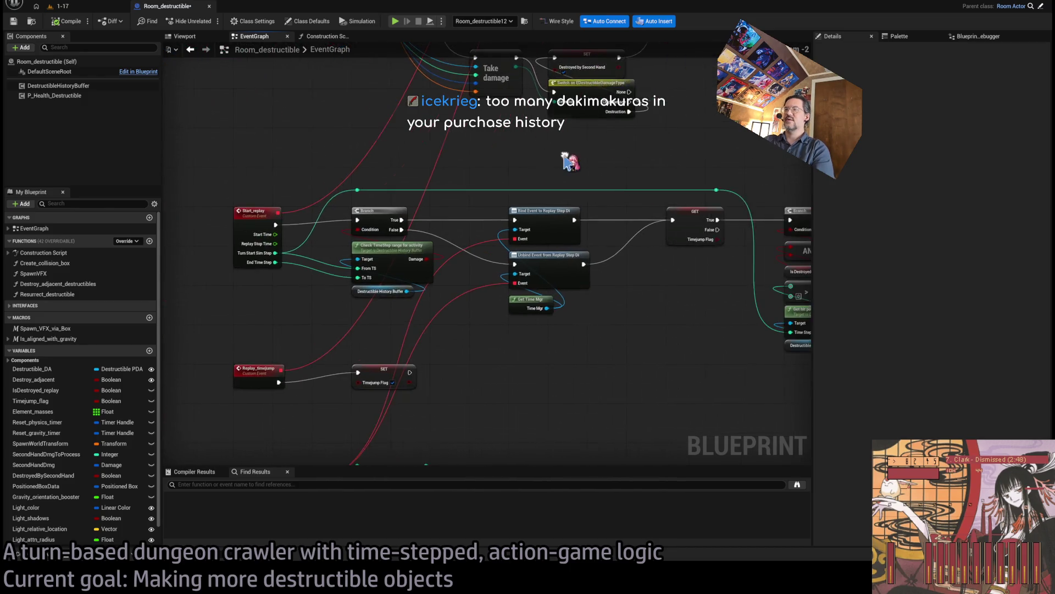
{"action": "scroll", "coordinate": [469, 162], "scroll_direction": "up", "scroll_amount": 2}
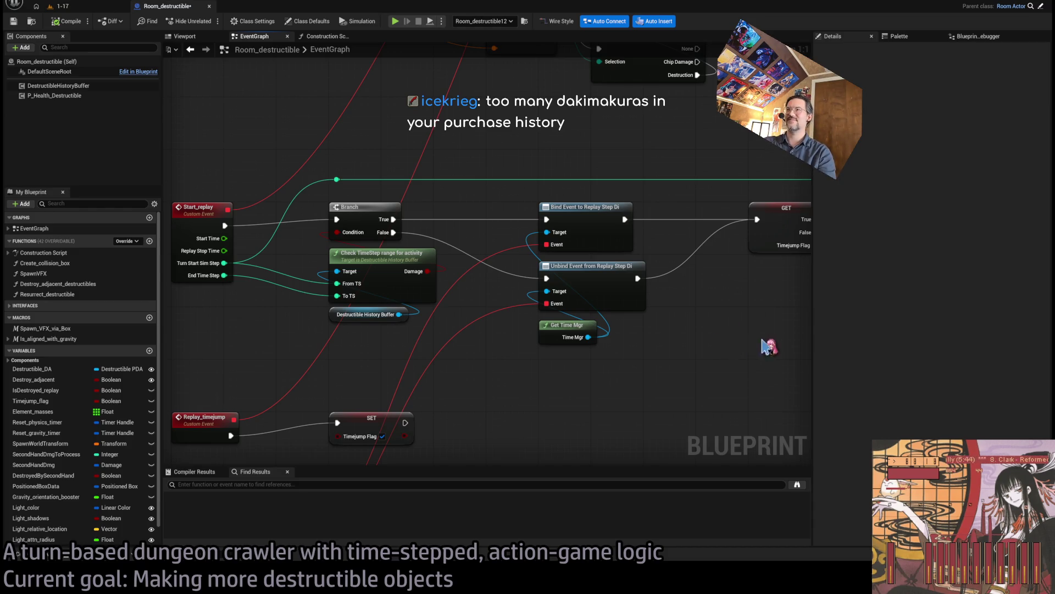
{"action": "left_click_drag", "start_coordinate": [758, 346], "coordinate": [365, 324]}
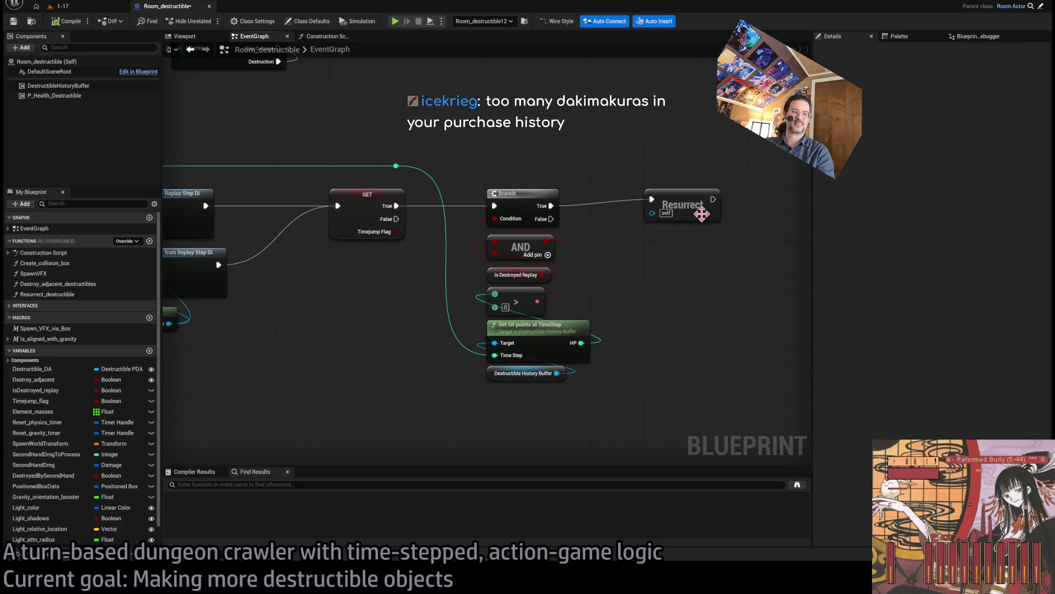
{"action": "mouse_move", "coordinate": [365, 357]}
{"action": "left_mouse_down"}
{"action": "mouse_move", "coordinate": [422, 350]}
{"action": "mouse_move", "coordinate": [497, 380]}
{"action": "mouse_move", "coordinate": [720, 321]}
{"action": "left_mouse_up"}
{"action": "key", "text": "alt+Tab"}
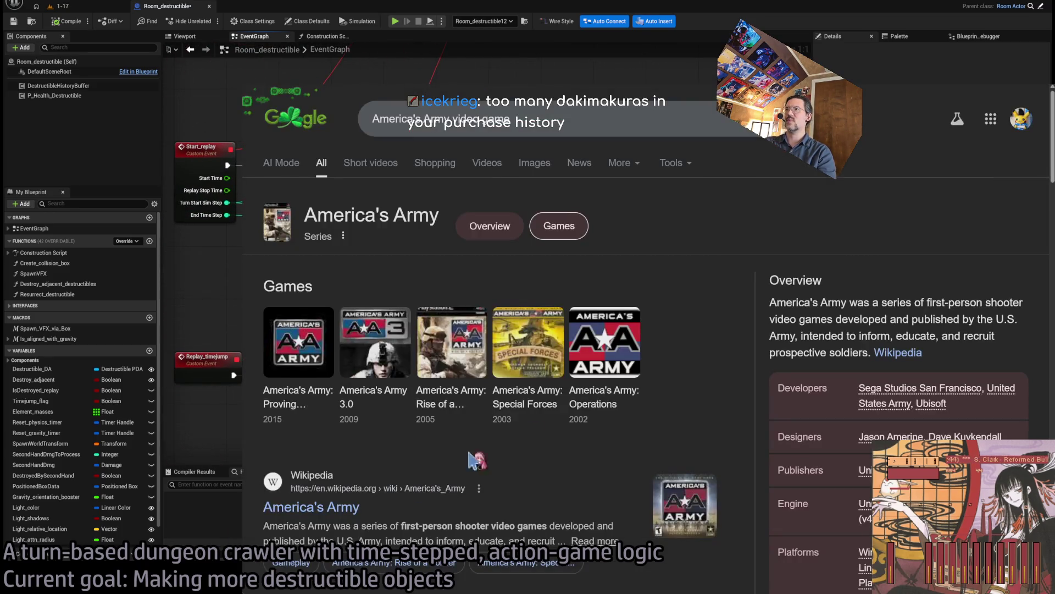
{"action": "left_click", "coordinate": [660, 126]}
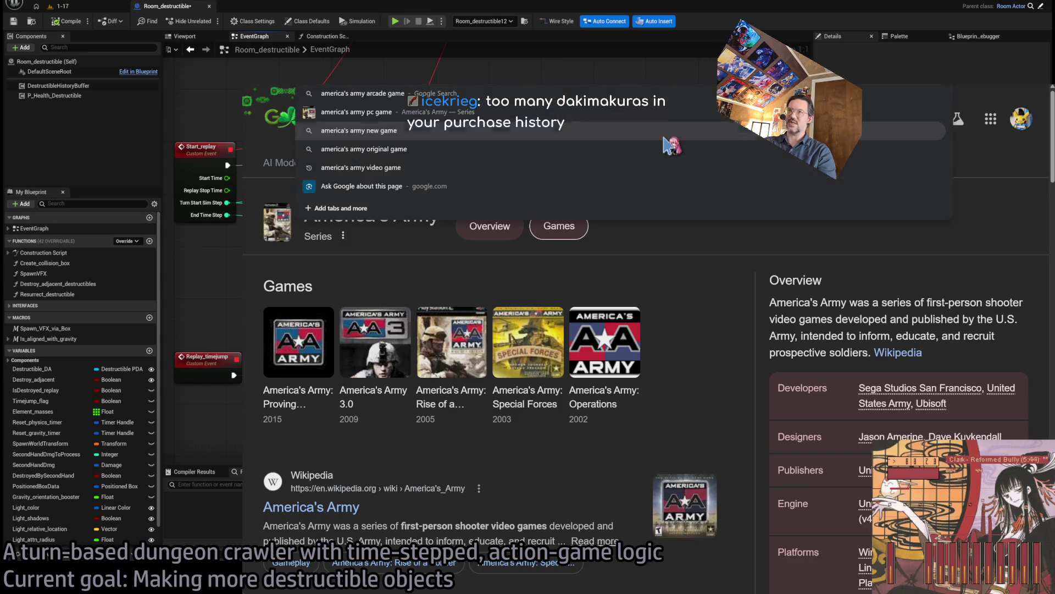
{"action": "type", "text": "you"}
{"action": "left_click", "coordinate": [667, 144]}
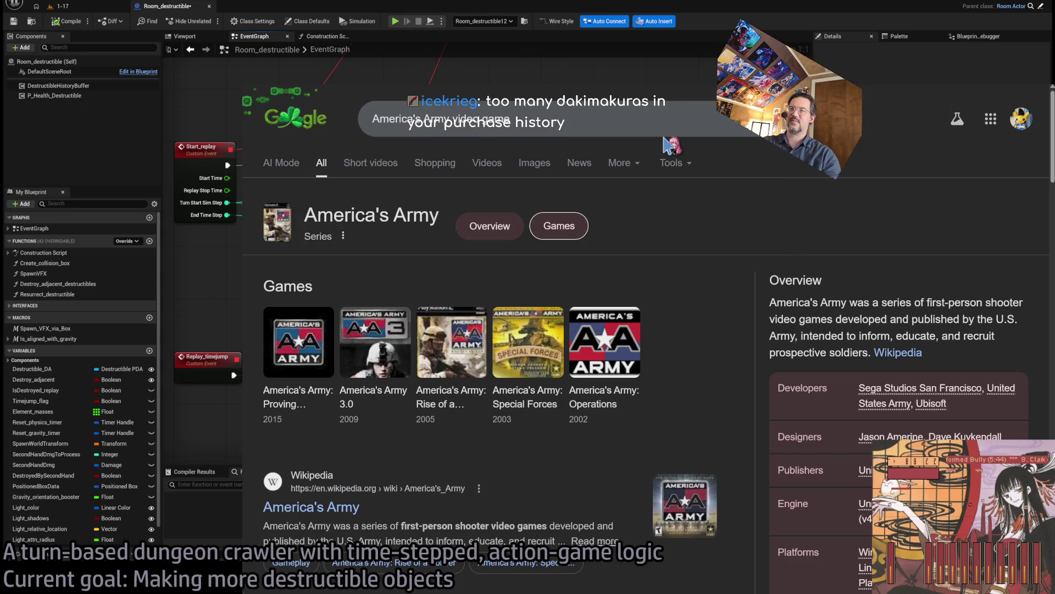
{"action": "key", "text": "ctrl+w"}
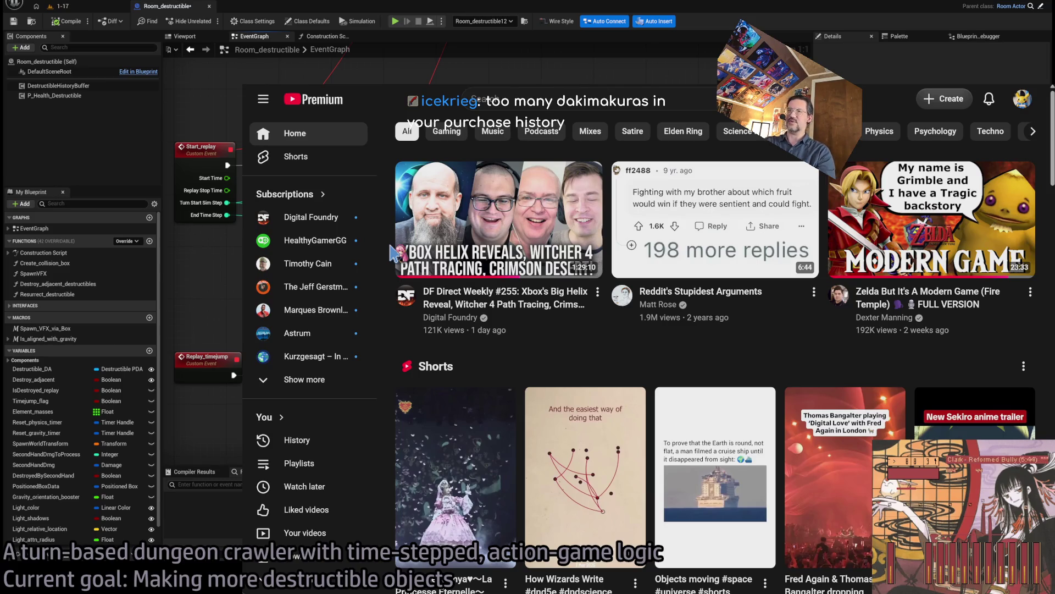
{"action": "scroll", "coordinate": [393, 252], "scroll_direction": "down", "scroll_amount": 7}
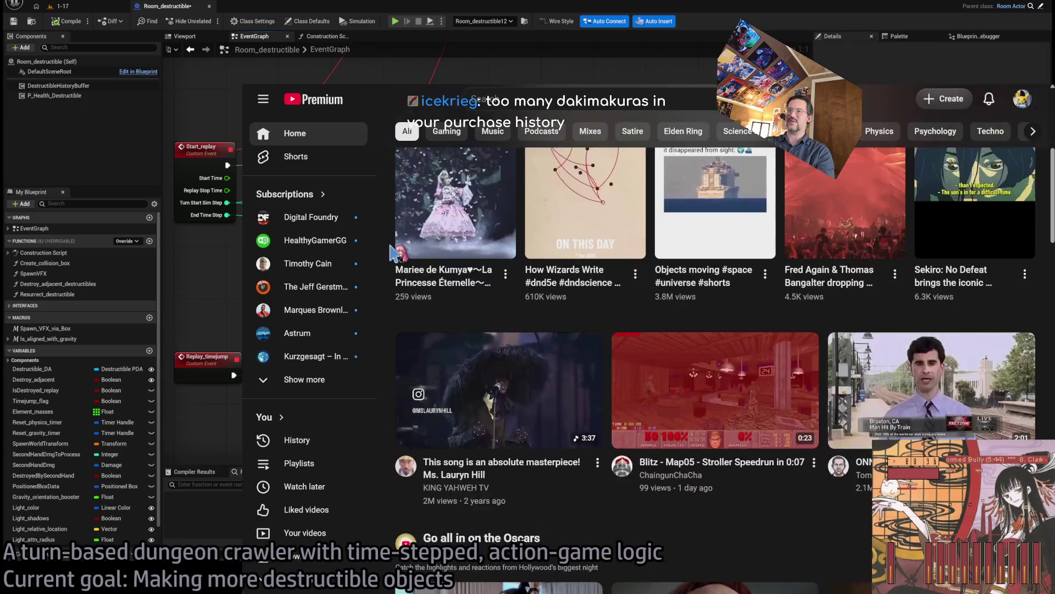
{"action": "scroll", "coordinate": [393, 253], "scroll_direction": "down", "scroll_amount": 5}
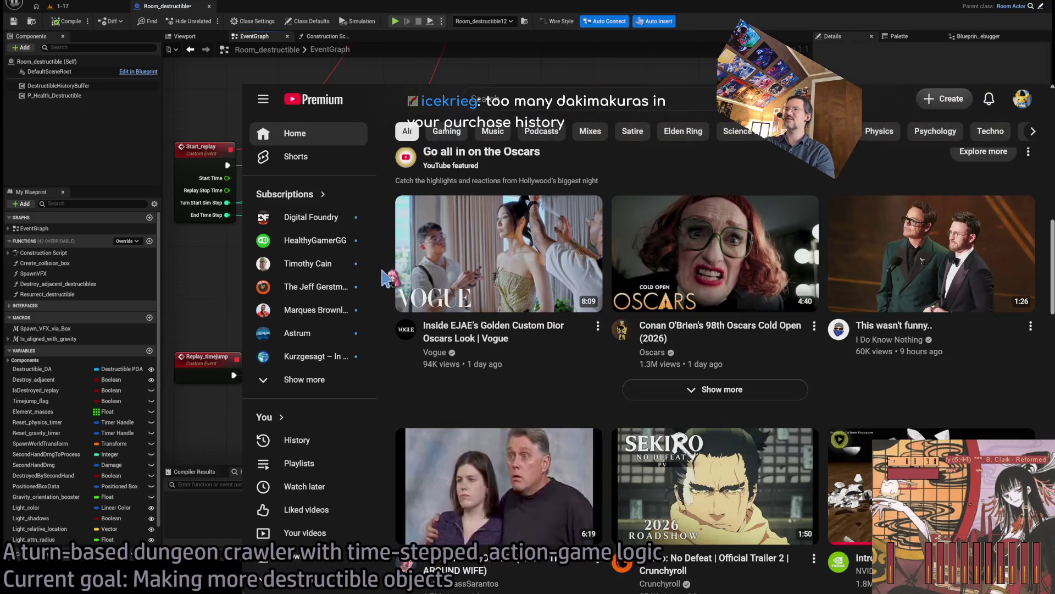
{"action": "scroll", "coordinate": [385, 278], "scroll_direction": "down", "scroll_amount": 4}
{"action": "scroll", "coordinate": [390, 279], "scroll_direction": "down", "scroll_amount": 5}
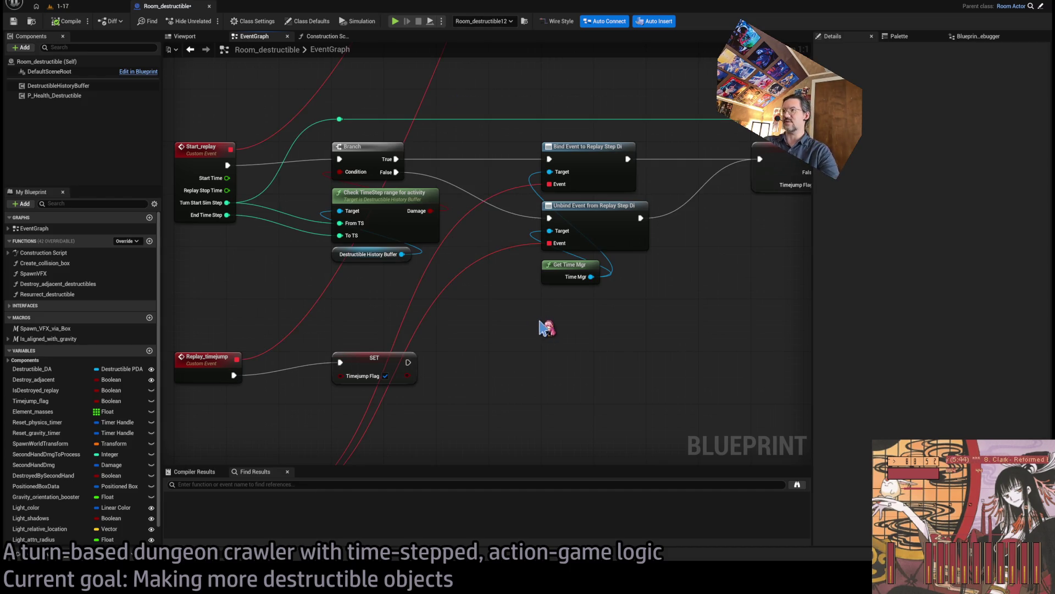
Survey the event graph from Resurrect down-left and bring the Take damage nodes into view.
{"action": "left_click_drag", "start_coordinate": [551, 322], "coordinate": [466, 323]}
{"action": "scroll", "coordinate": [509, 314], "scroll_direction": "down", "scroll_amount": 3}
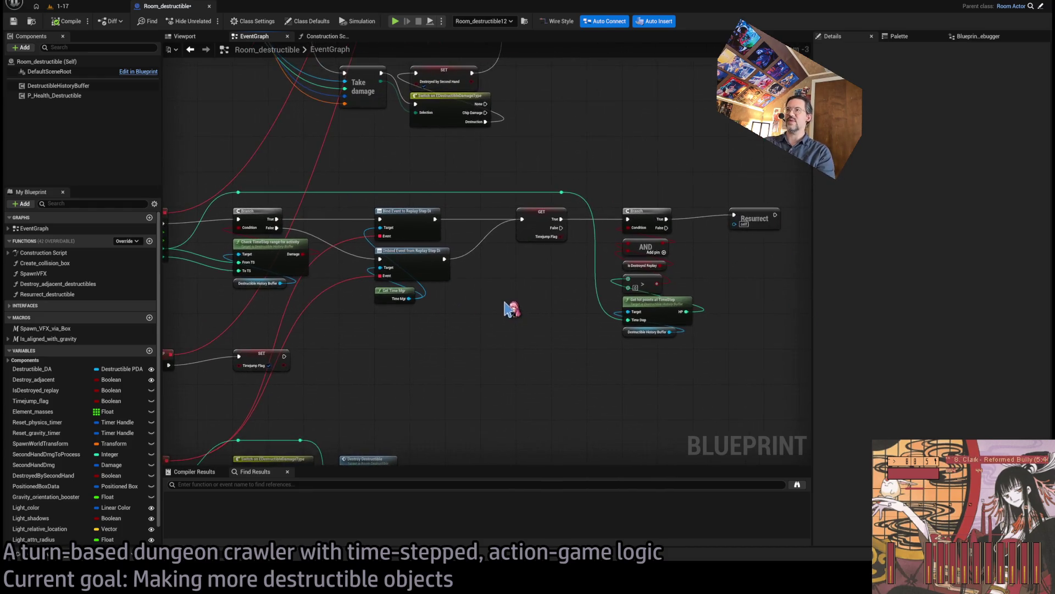
{"action": "left_click_drag", "start_coordinate": [554, 294], "coordinate": [534, 283]}
{"action": "mouse_move", "coordinate": [804, 152]}
{"action": "left_mouse_down"}
{"action": "mouse_move", "coordinate": [176, 352]}
{"action": "mouse_move", "coordinate": [177, 379]}
{"action": "left_mouse_up"}
{"action": "mouse_move", "coordinate": [797, 171]}
{"action": "left_mouse_down"}
{"action": "mouse_move", "coordinate": [176, 379]}
{"action": "mouse_move", "coordinate": [177, 395]}
{"action": "left_mouse_up"}
{"action": "left_click", "coordinate": [300, 393]}
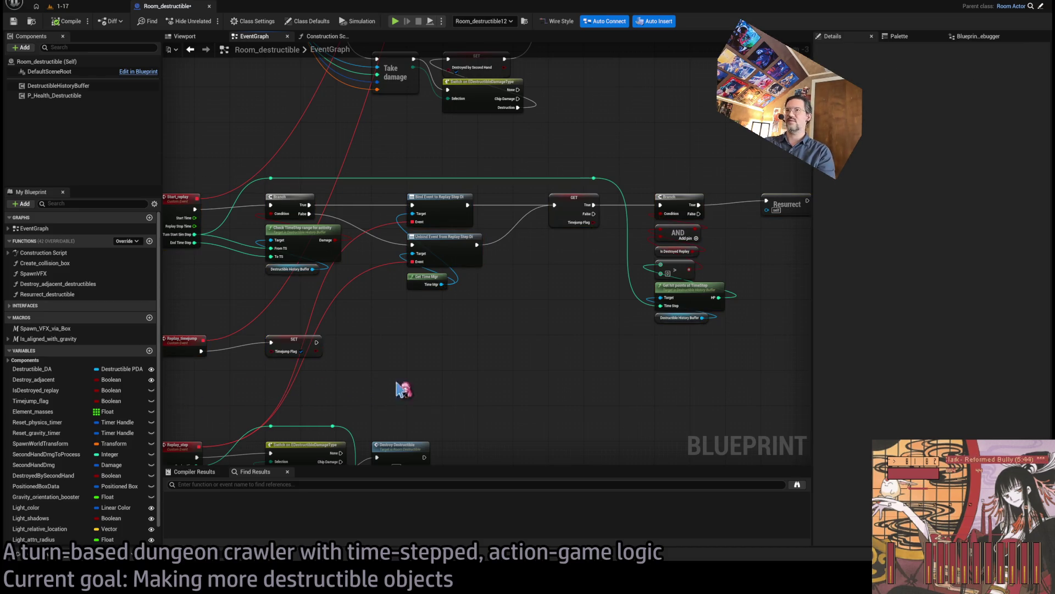
{"action": "left_click_drag", "start_coordinate": [456, 383], "coordinate": [562, 353]}
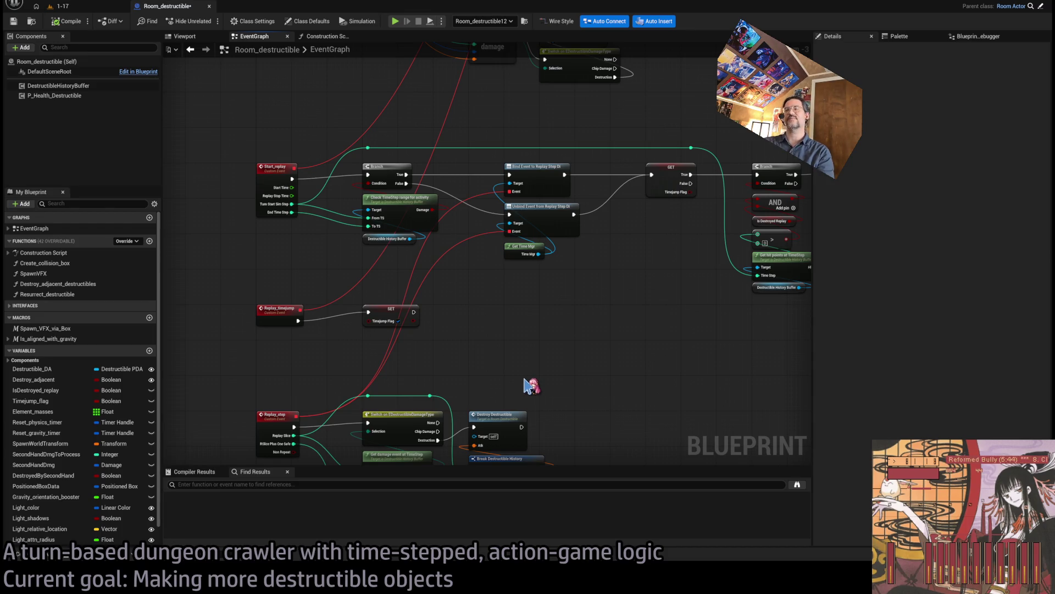
{"action": "left_click_drag", "start_coordinate": [523, 377], "coordinate": [535, 348]}
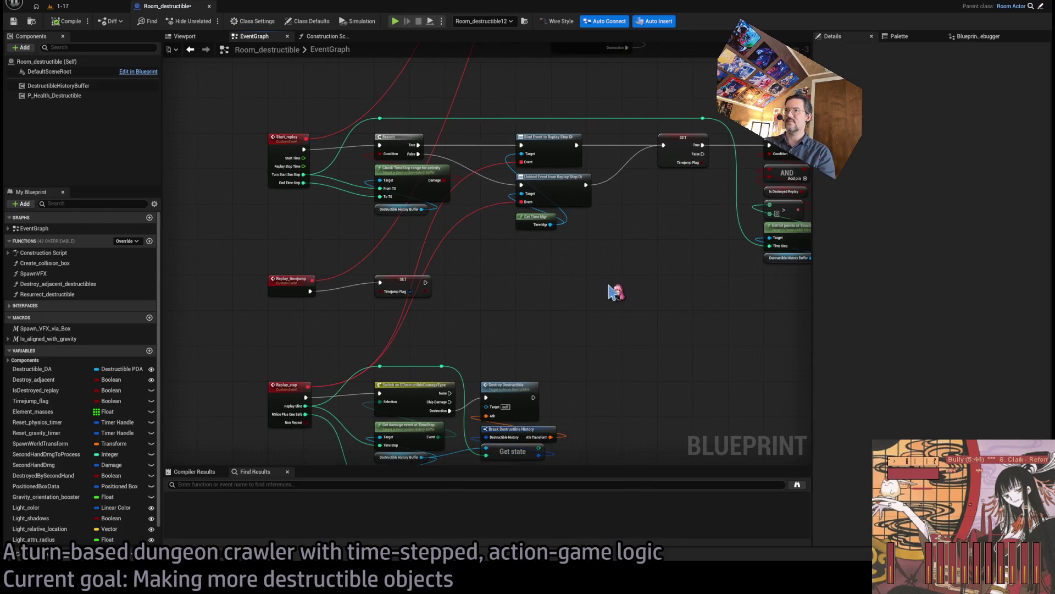
{"action": "mouse_move", "coordinate": [565, 240]}
{"action": "left_mouse_down"}
{"action": "mouse_move", "coordinate": [478, 302]}
{"action": "mouse_move", "coordinate": [428, 302]}
{"action": "left_mouse_up"}
{"action": "mouse_move", "coordinate": [490, 278]}
{"action": "left_mouse_down"}
{"action": "mouse_move", "coordinate": [562, 380]}
{"action": "mouse_move", "coordinate": [516, 431]}
{"action": "mouse_move", "coordinate": [546, 400]}
{"action": "mouse_move", "coordinate": [468, 419]}
{"action": "left_mouse_up"}
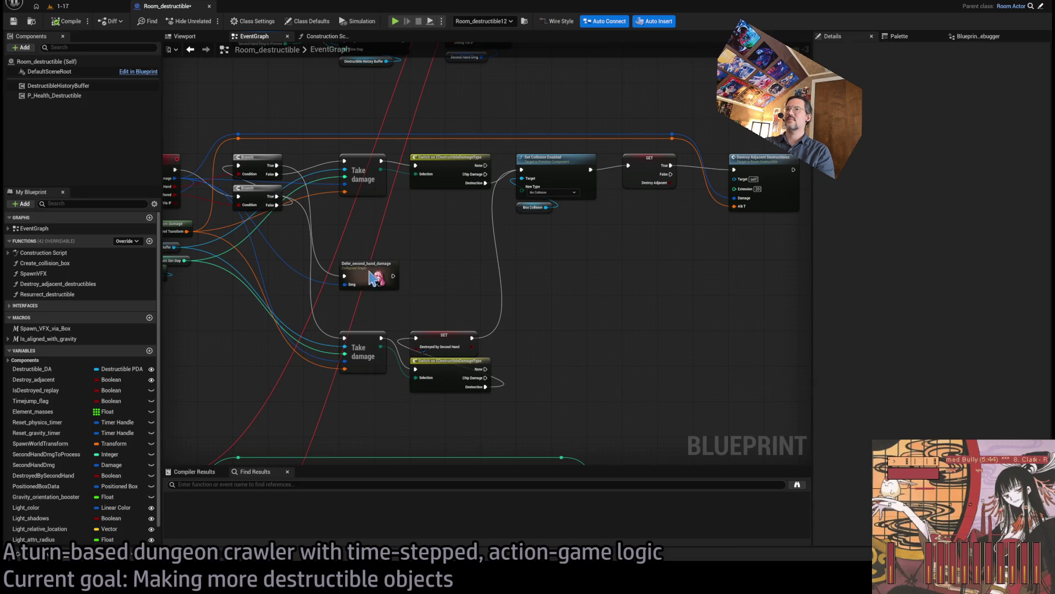
Move Defer_second_hand_damage and the Take damage, SET and Switch group up about 65 px, then open Construction Script.
{"action": "left_click_drag", "start_coordinate": [365, 278], "coordinate": [365, 242]}
{"action": "mouse_move", "coordinate": [511, 336]}
{"action": "left_mouse_down"}
{"action": "mouse_move", "coordinate": [419, 396]}
{"action": "mouse_move", "coordinate": [383, 379]}
{"action": "left_mouse_up"}
{"action": "left_click_drag", "start_coordinate": [367, 333], "coordinate": [367, 298]}
{"action": "left_click", "coordinate": [431, 259]}
{"action": "left_click_drag", "start_coordinate": [431, 259], "coordinate": [611, 266]}
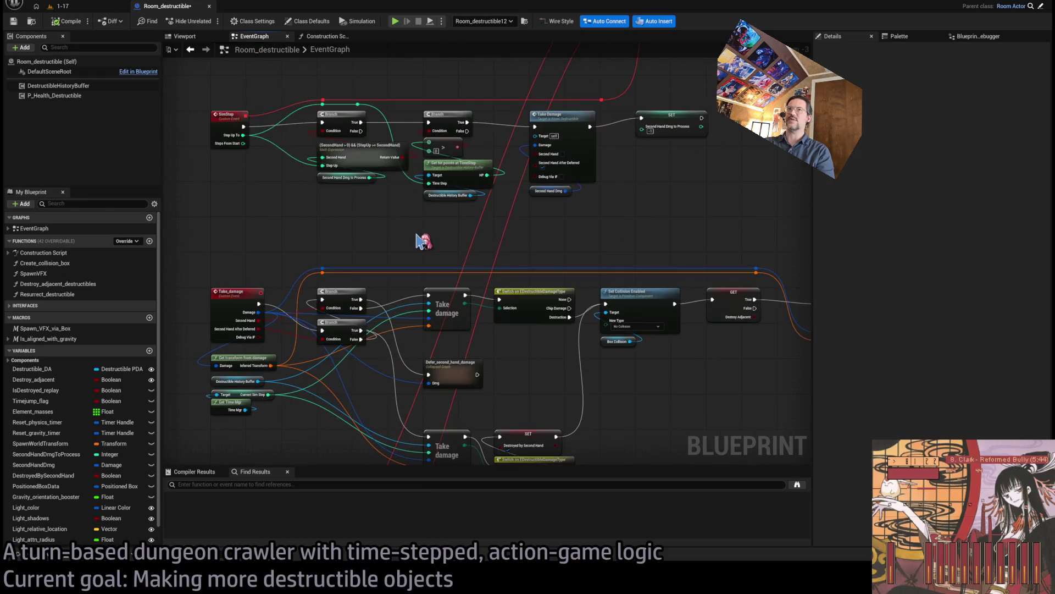
{"action": "mouse_move", "coordinate": [327, 37]}
{"action": "left_mouse_down"}
{"action": "mouse_move", "coordinate": [254, 40]}
{"action": "mouse_move", "coordinate": [268, 47]}
{"action": "left_mouse_up"}
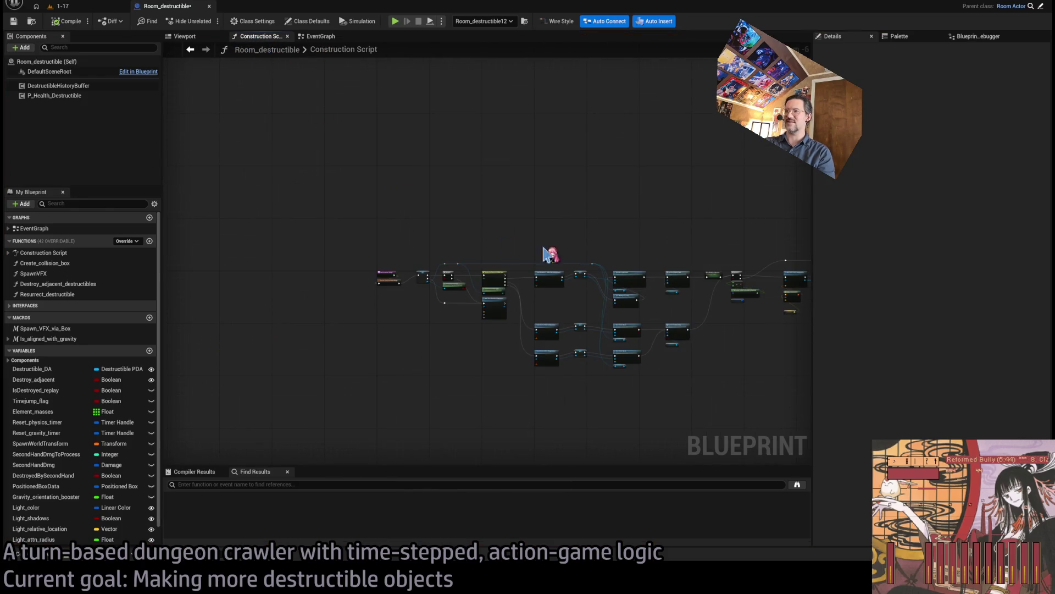
Review the Construction Script's mesh component nodes and nudge Get Destructible Type slightly up.
{"action": "scroll", "coordinate": [547, 242], "scroll_direction": "up", "scroll_amount": 7}
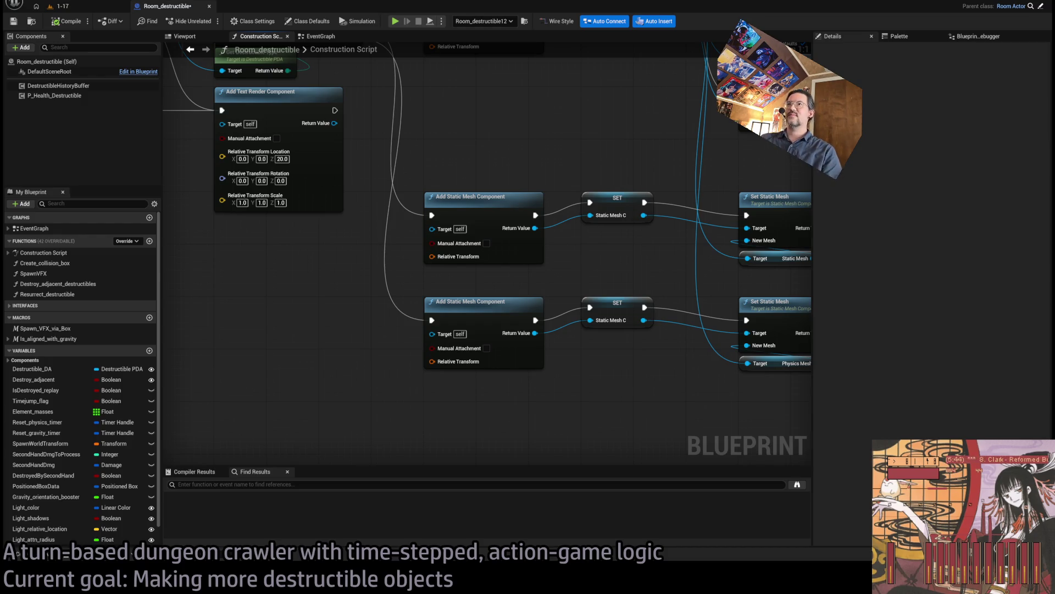
{"action": "scroll", "coordinate": [264, 336], "scroll_direction": "down", "scroll_amount": 3}
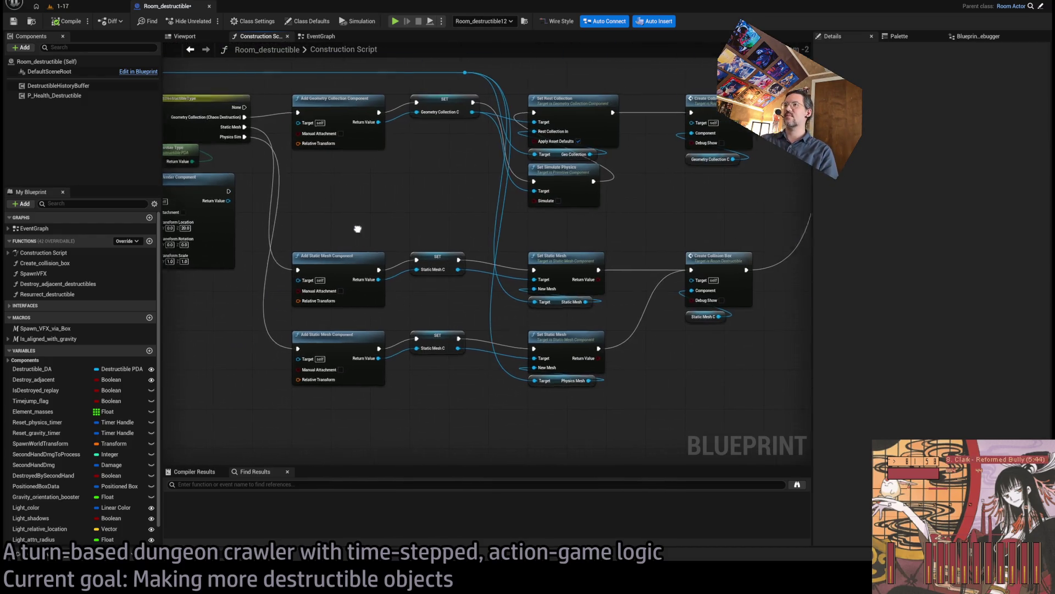
{"action": "left_click_drag", "start_coordinate": [237, 219], "coordinate": [379, 306]}
{"action": "scroll", "coordinate": [502, 259], "scroll_direction": "up", "scroll_amount": 3}
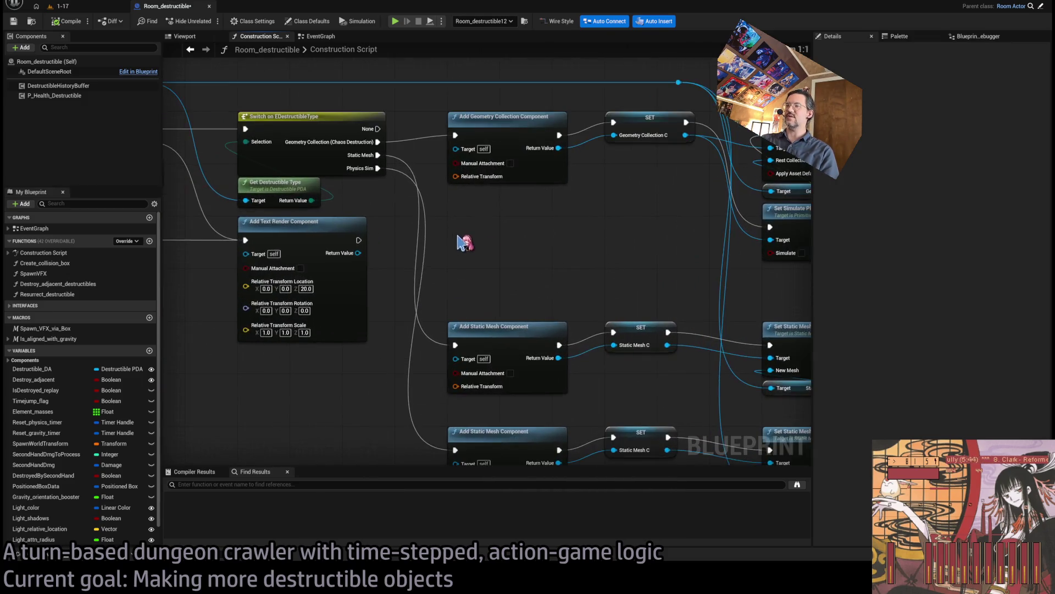
{"action": "scroll", "coordinate": [446, 184], "scroll_direction": "down", "scroll_amount": 3}
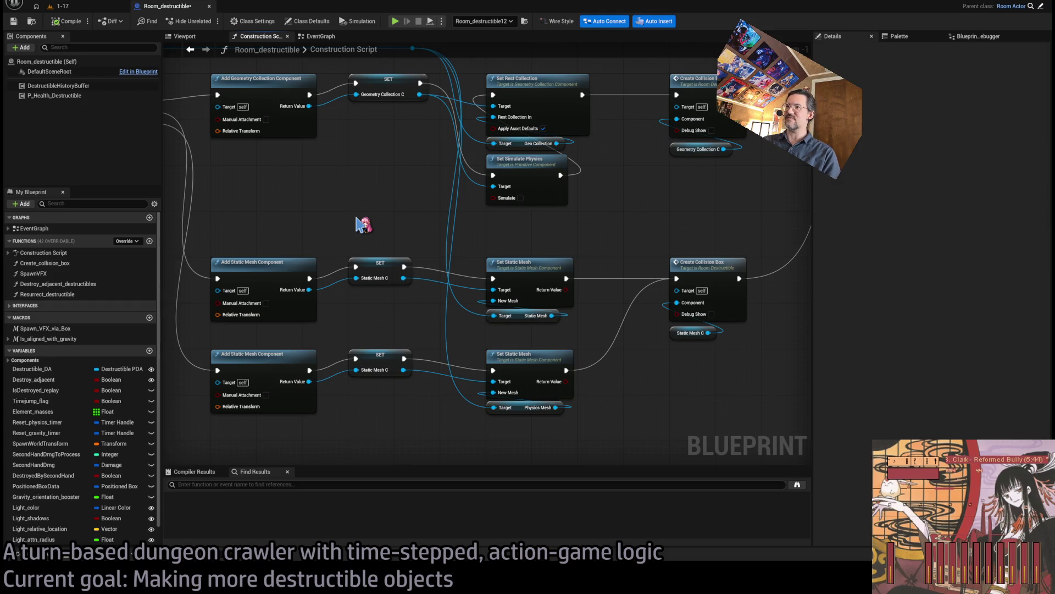
{"action": "left_click_drag", "start_coordinate": [360, 212], "coordinate": [382, 207]}
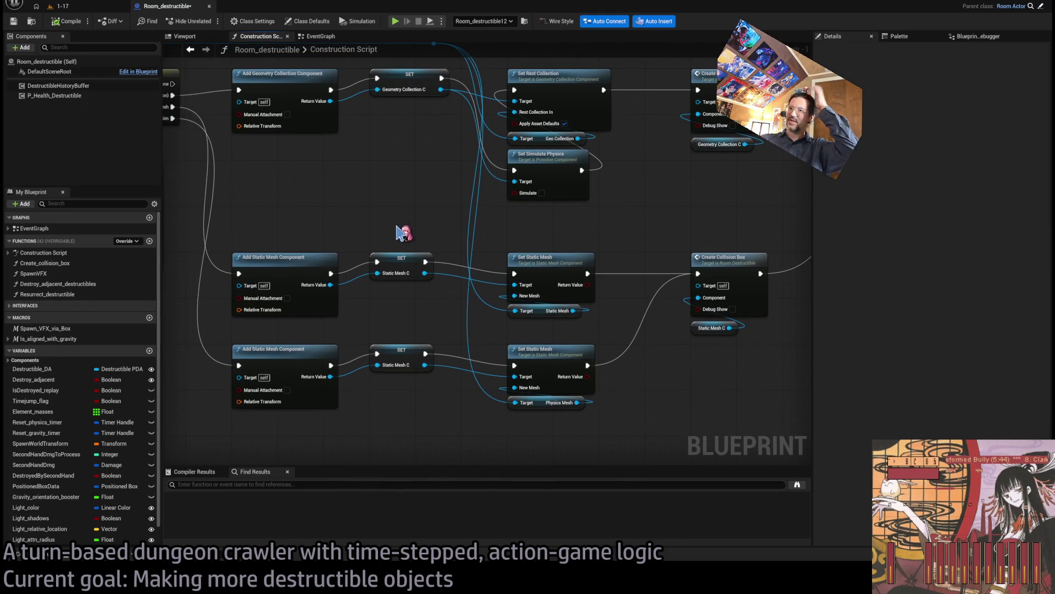
{"action": "mouse_move", "coordinate": [363, 204]}
{"action": "left_mouse_down"}
{"action": "mouse_move", "coordinate": [420, 208]}
{"action": "mouse_move", "coordinate": [316, 192]}
{"action": "left_mouse_up"}
{"action": "scroll", "coordinate": [407, 200], "scroll_direction": "up", "scroll_amount": 1}
{"action": "left_click_drag", "start_coordinate": [316, 209], "coordinate": [316, 202]}
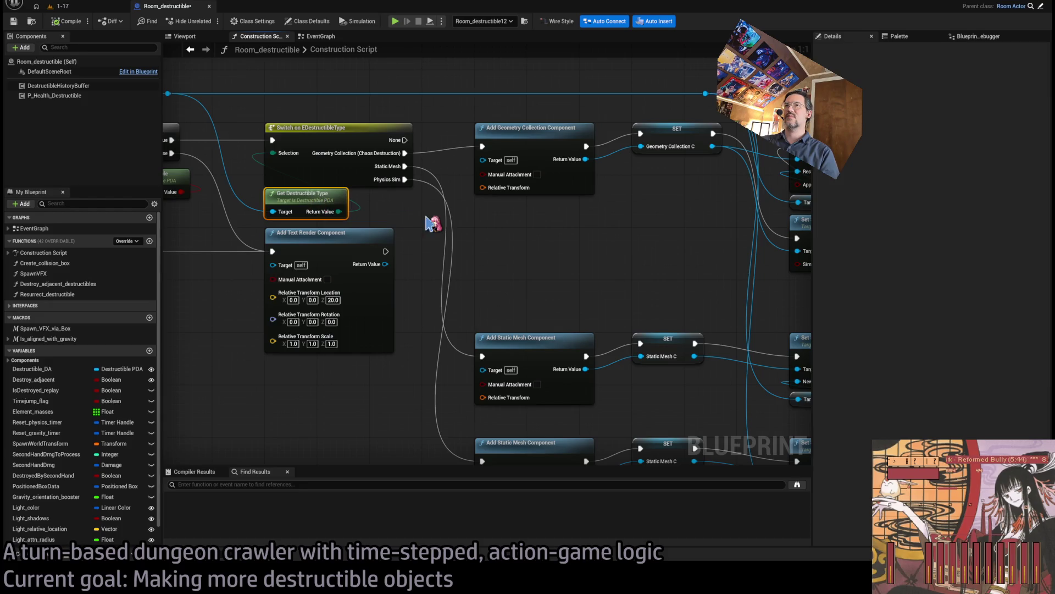
{"action": "left_click", "coordinate": [431, 219]}
{"action": "left_click_drag", "start_coordinate": [431, 219], "coordinate": [362, 216]}
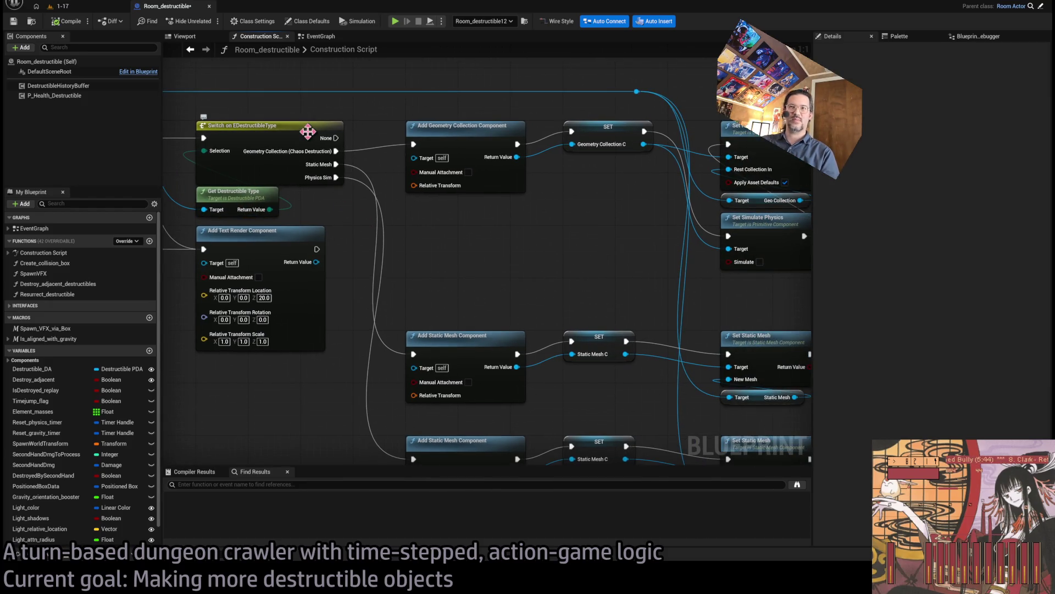
Inspect the Switch on EDestructibleType, static mesh and collision box nodes, then add a Boolean variable.
{"action": "left_click", "coordinate": [284, 141]}
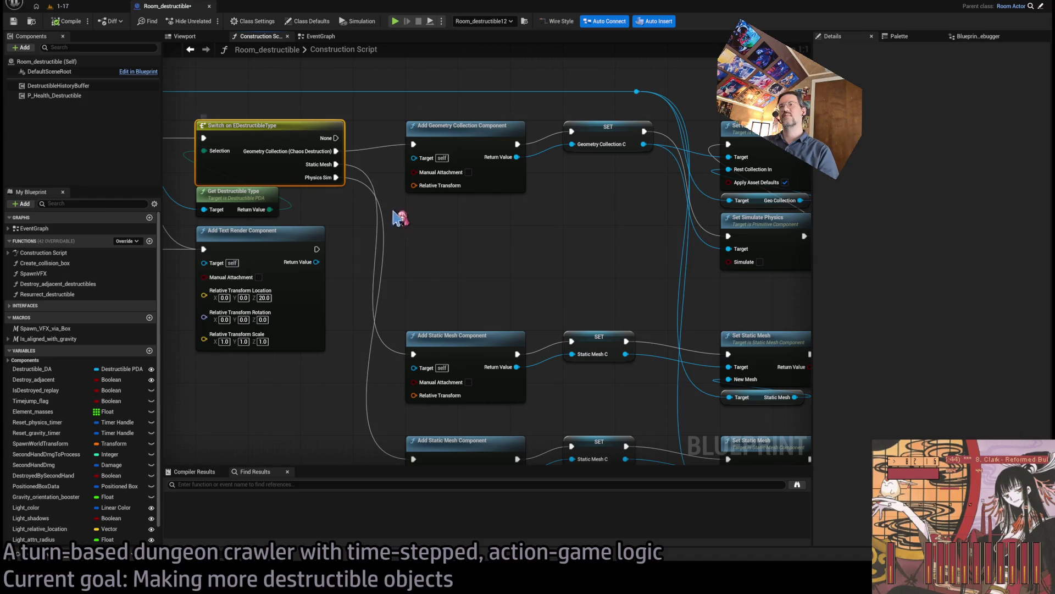
{"action": "scroll", "coordinate": [494, 238], "scroll_direction": "down", "scroll_amount": 1}
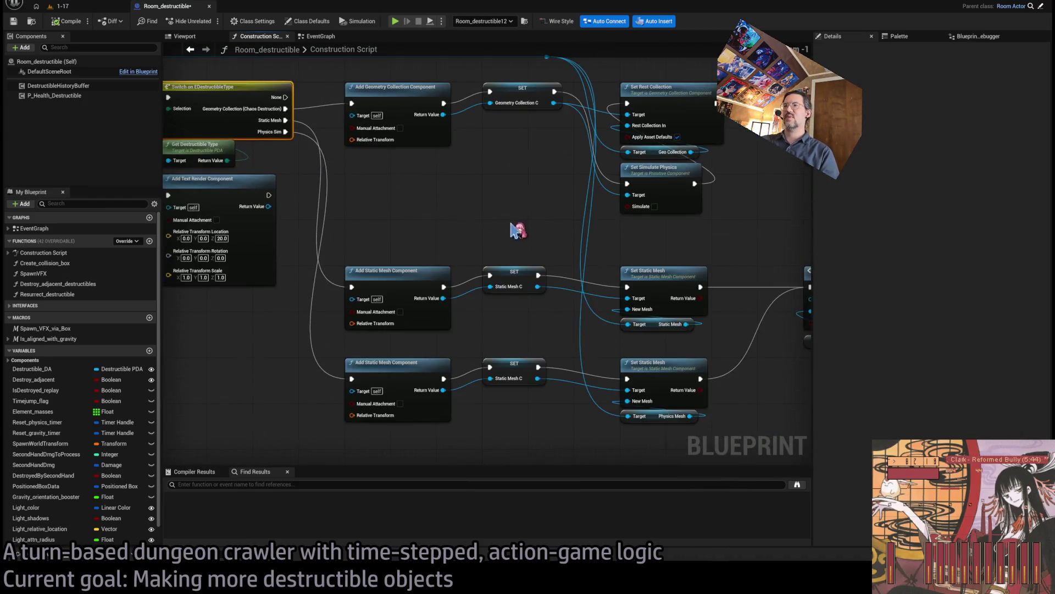
{"action": "scroll", "coordinate": [512, 228], "scroll_direction": "down", "scroll_amount": 1}
{"action": "mouse_move", "coordinate": [754, 426]}
{"action": "left_mouse_down"}
{"action": "mouse_move", "coordinate": [253, 240]}
{"action": "mouse_move", "coordinate": [766, 401]}
{"action": "mouse_move", "coordinate": [749, 400]}
{"action": "left_mouse_up"}
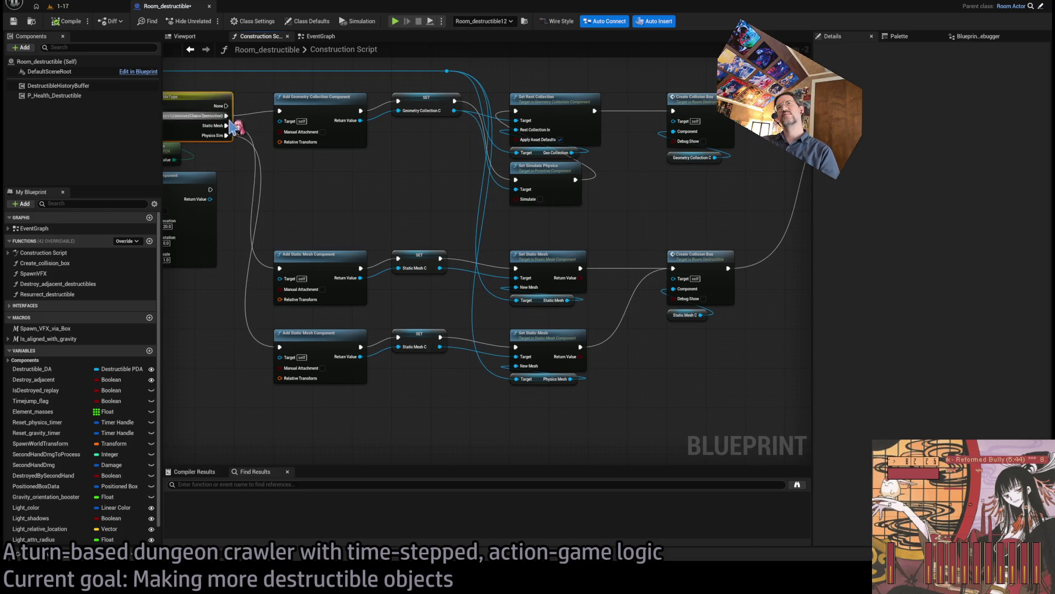
{"action": "left_click_drag", "start_coordinate": [286, 167], "coordinate": [344, 171]}
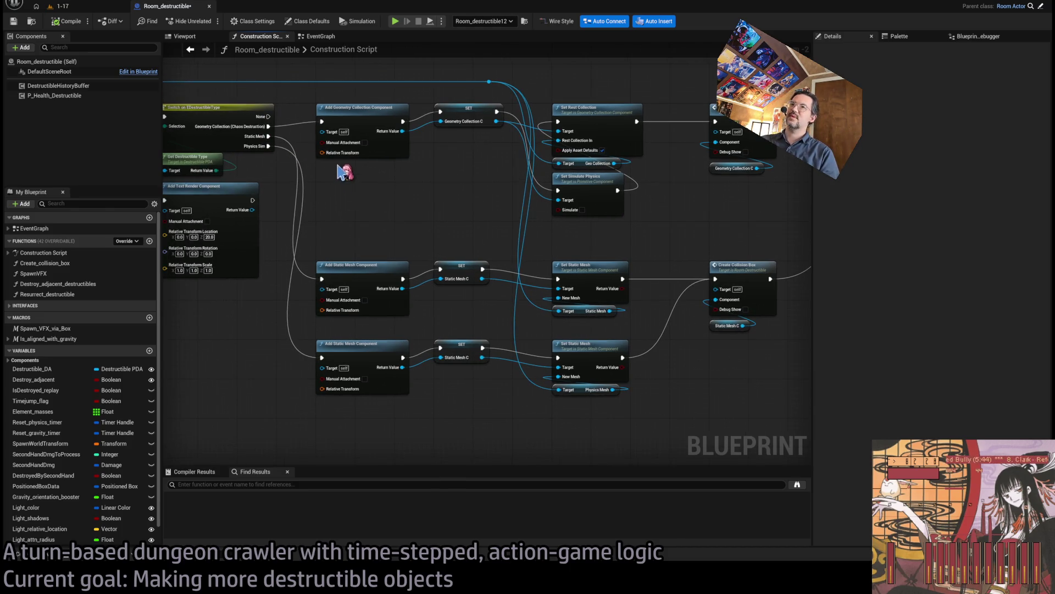
{"action": "left_click", "coordinate": [149, 350]}
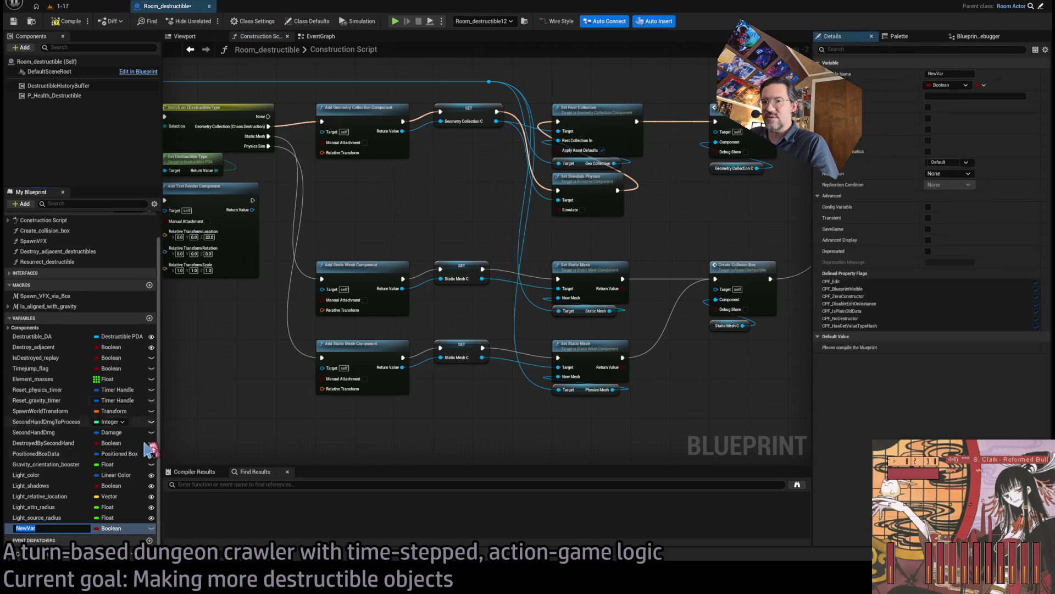
Rename the variable to MeshOverride, make it an instance-editable Static Mesh, and place it below Destructible_DA.
{"action": "type", "text": "Me"}
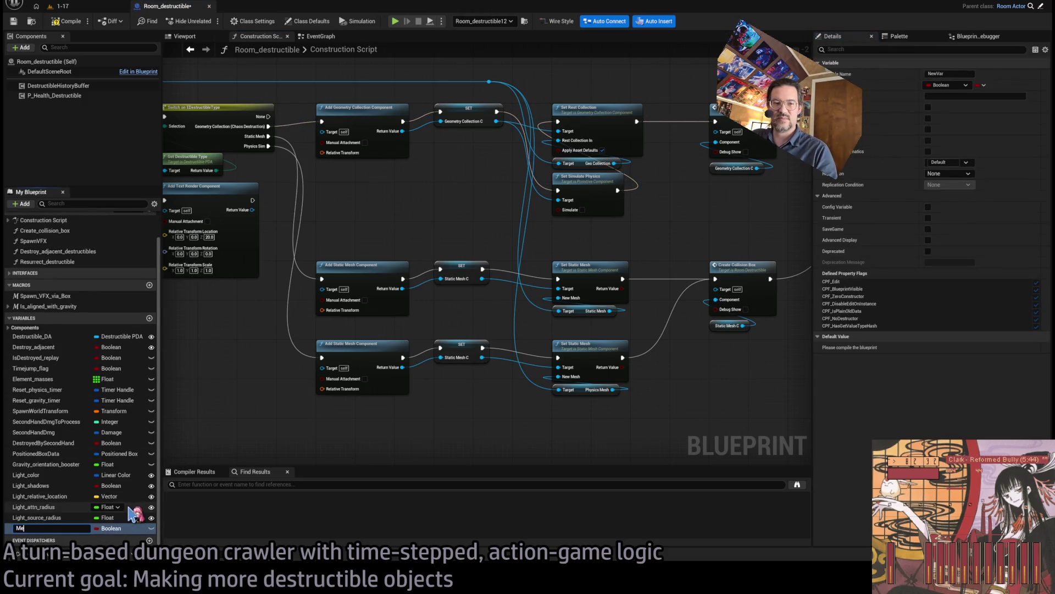
{"action": "type", "text": "shOverrid"}
{"action": "key", "text": "Return"}
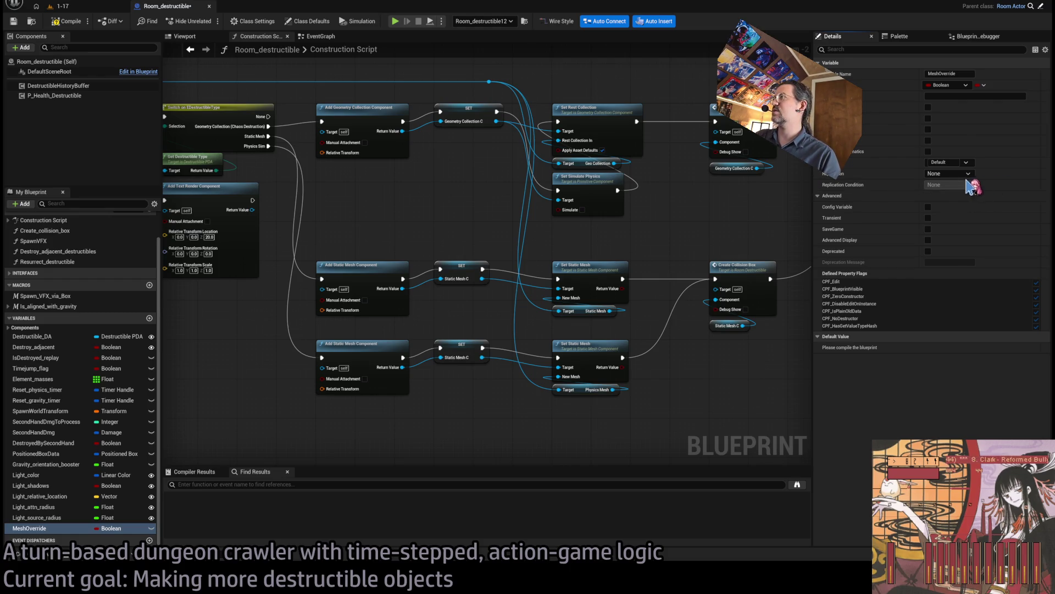
{"action": "key", "text": "ctrl+z"}
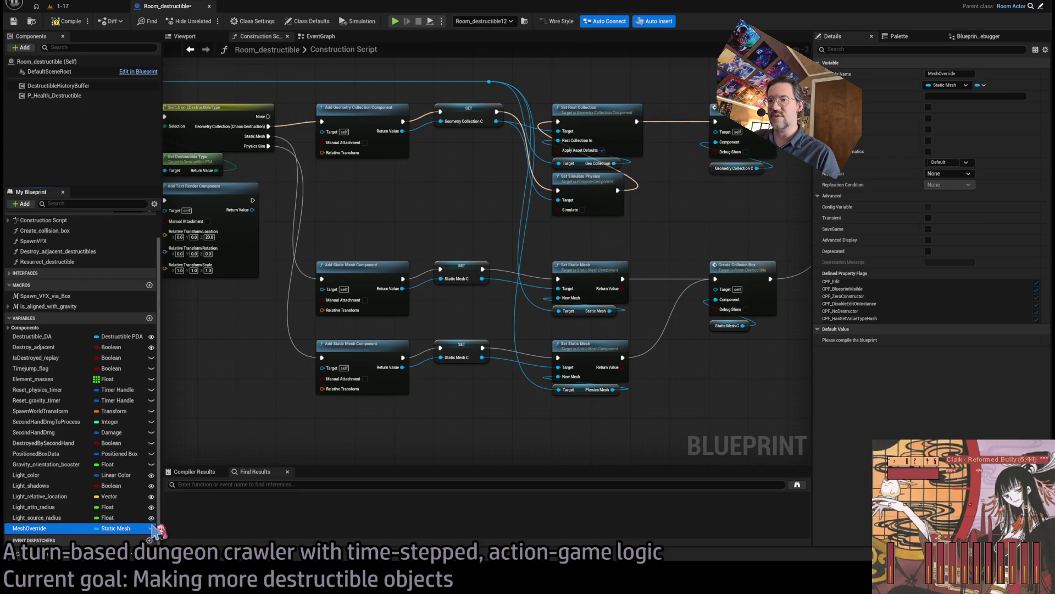
{"action": "left_click", "coordinate": [152, 528]}
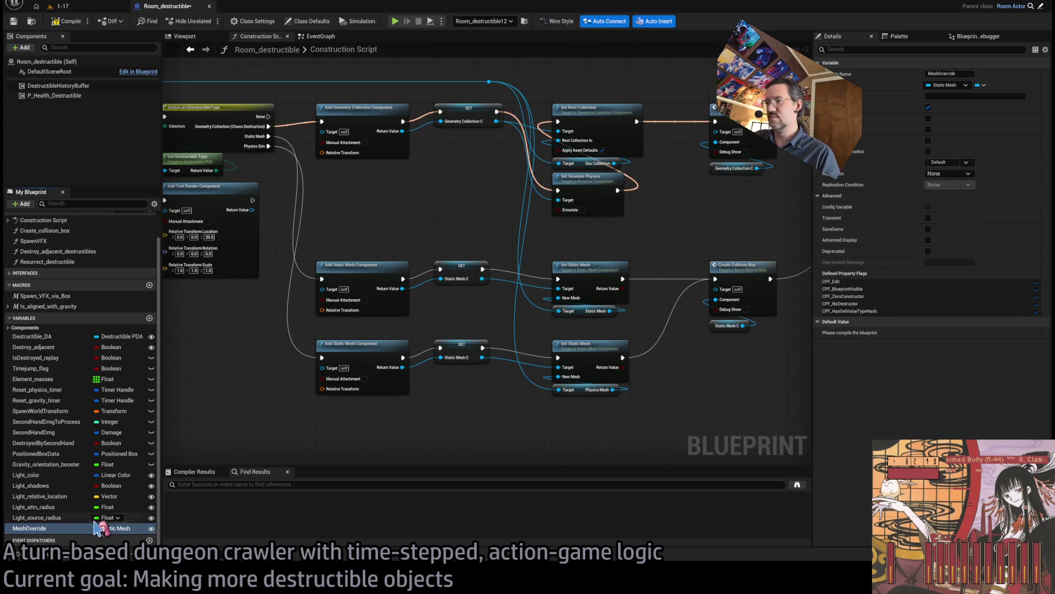
{"action": "left_click_drag", "start_coordinate": [47, 344], "coordinate": [51, 355]}
Compile the Room_destructible blueprint.
{"action": "scroll", "coordinate": [302, 254], "scroll_direction": "up", "scroll_amount": 1}
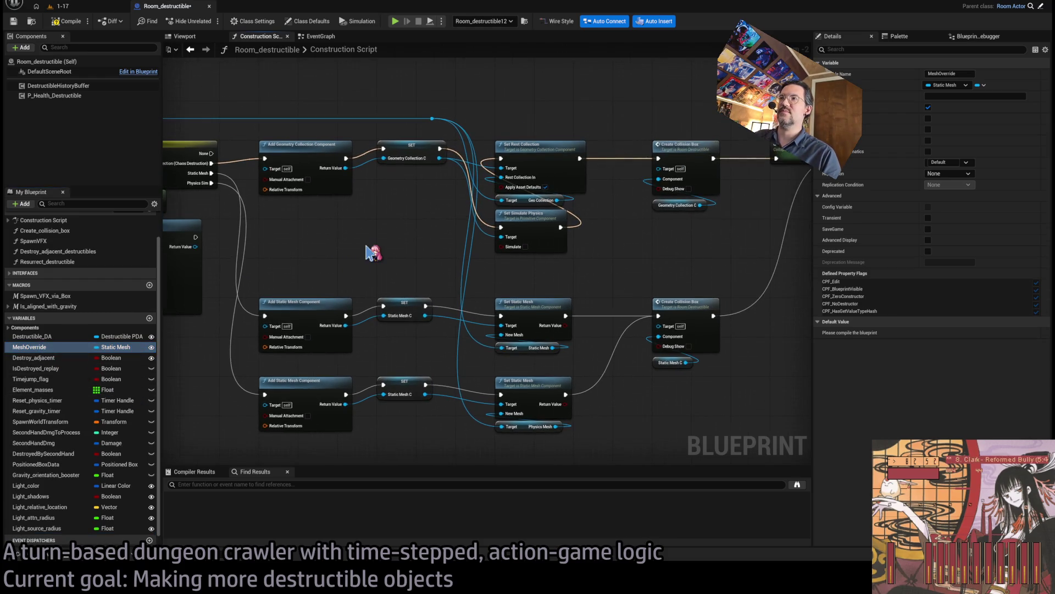
{"action": "scroll", "coordinate": [372, 248], "scroll_direction": "up", "scroll_amount": 2}
{"action": "left_click", "coordinate": [65, 21]}
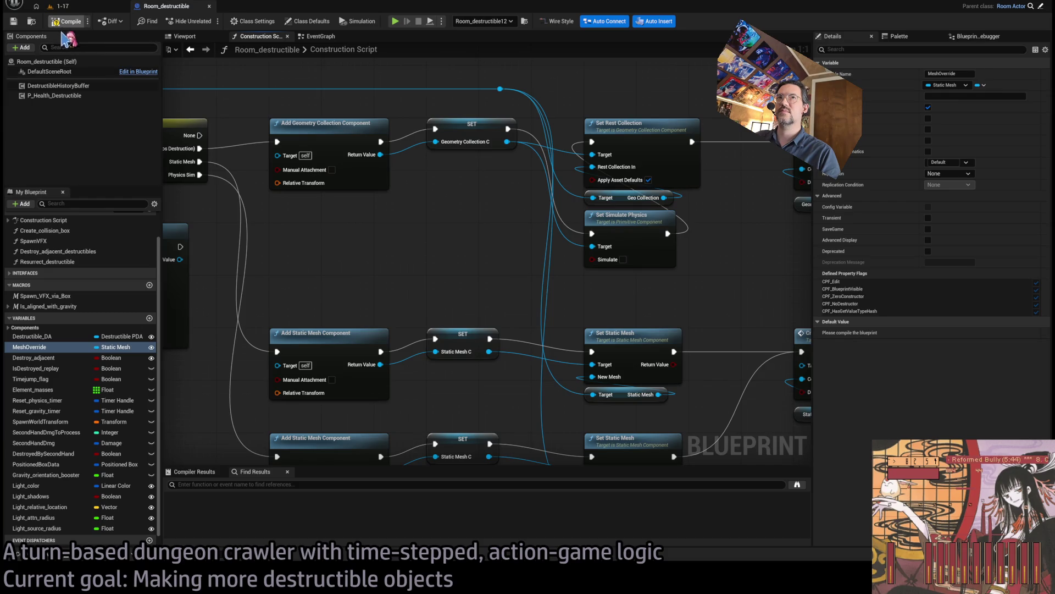
{"action": "left_click", "coordinate": [33, 347]}
{"action": "mouse_move", "coordinate": [33, 347]}
{"action": "left_mouse_down"}
{"action": "mouse_move", "coordinate": [464, 308]}
{"action": "mouse_move", "coordinate": [434, 272]}
{"action": "left_mouse_up"}
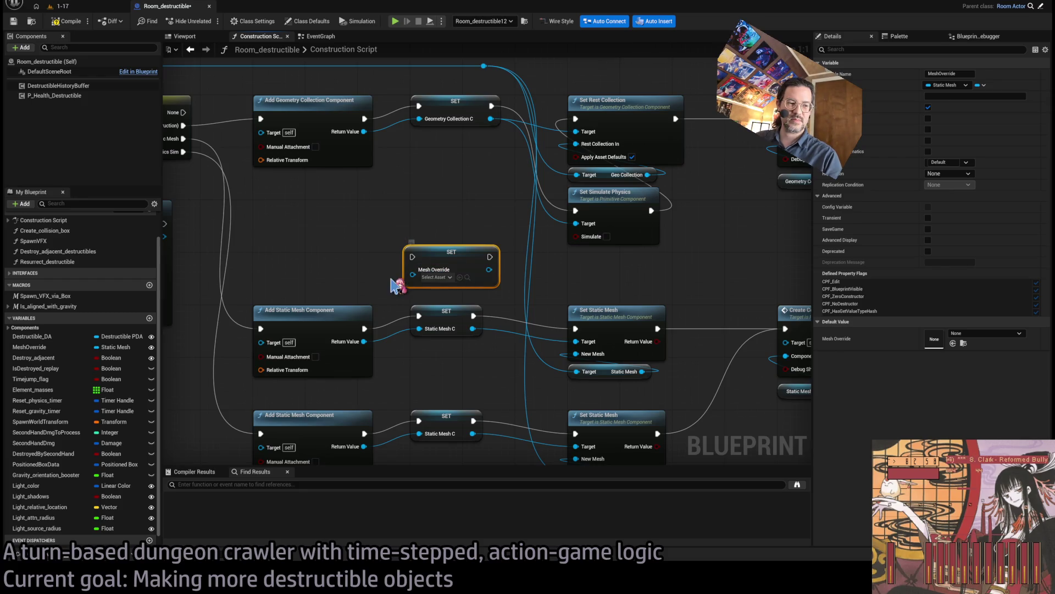
{"action": "key", "text": "Delete"}
{"action": "mouse_move", "coordinate": [33, 347]}
{"action": "left_mouse_down"}
{"action": "mouse_move", "coordinate": [383, 253]}
{"action": "mouse_move", "coordinate": [374, 234]}
{"action": "left_mouse_up"}
{"action": "key", "text": "Delete"}
{"action": "scroll", "coordinate": [419, 183], "scroll_direction": "down", "scroll_amount": 2}
{"action": "scroll", "coordinate": [537, 236], "scroll_direction": "up", "scroll_amount": 2}
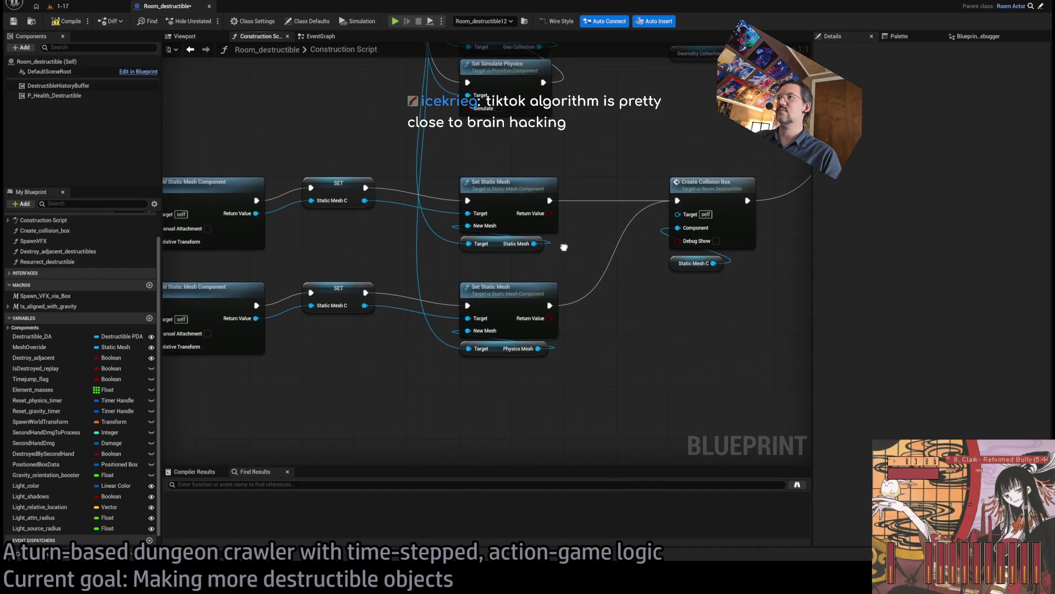
{"action": "left_click", "coordinate": [58, 349]}
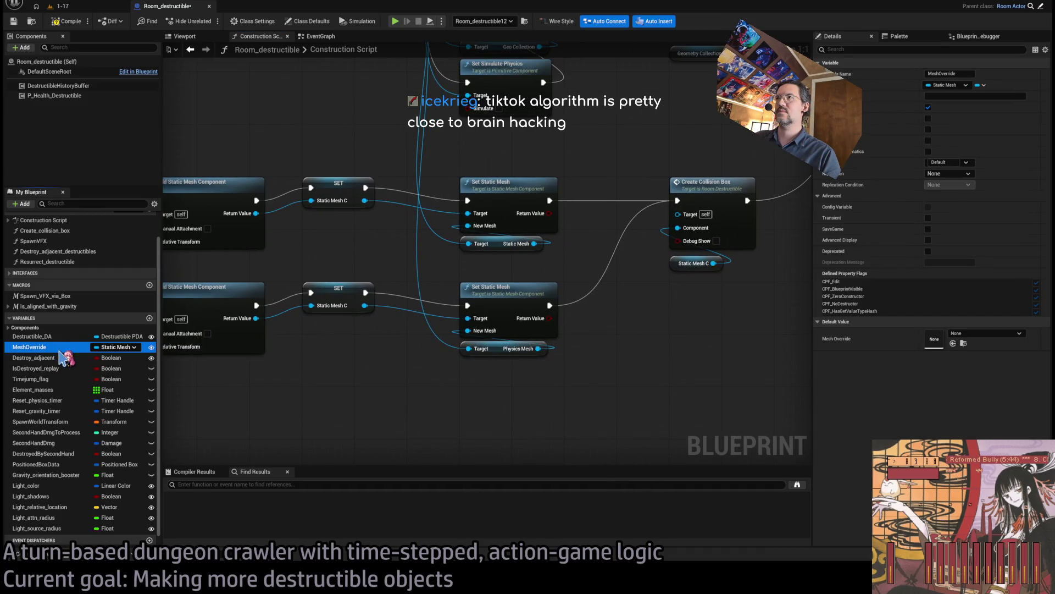
{"action": "mouse_move", "coordinate": [65, 358]}
{"action": "left_mouse_down"}
{"action": "mouse_move", "coordinate": [343, 324]}
{"action": "mouse_move", "coordinate": [509, 360]}
{"action": "mouse_move", "coordinate": [529, 306]}
{"action": "mouse_move", "coordinate": [515, 252]}
{"action": "mouse_move", "coordinate": [537, 308]}
{"action": "left_mouse_up"}
{"action": "scroll", "coordinate": [494, 352], "scroll_direction": "down", "scroll_amount": 1}
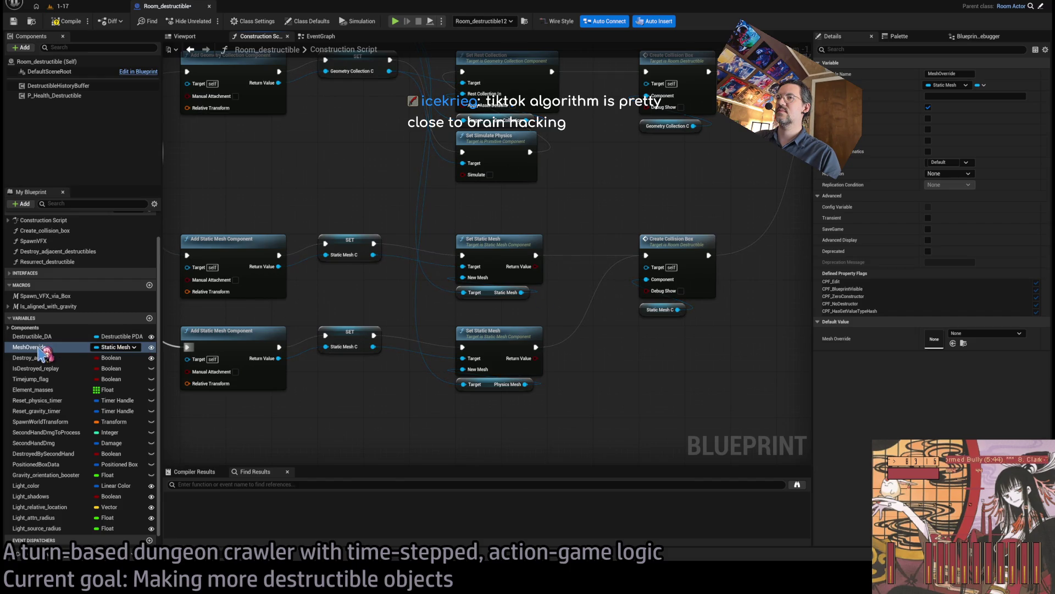
{"action": "mouse_move", "coordinate": [559, 295]}
{"action": "left_mouse_down"}
{"action": "mouse_move", "coordinate": [530, 382]}
{"action": "mouse_move", "coordinate": [530, 271]}
{"action": "left_mouse_up"}
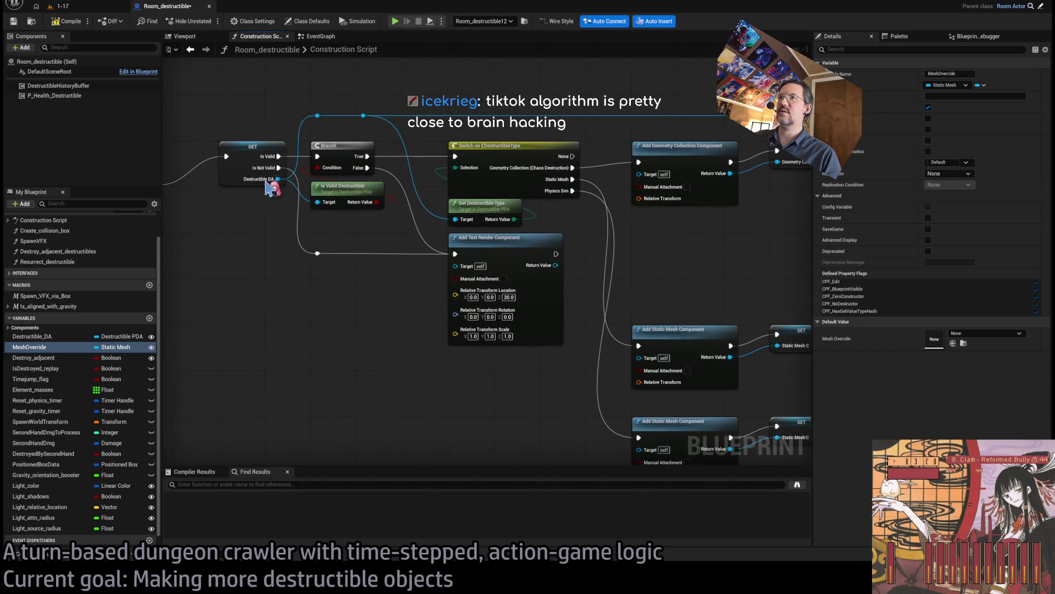
{"action": "mouse_move", "coordinate": [446, 386]}
{"action": "left_mouse_down"}
{"action": "mouse_move", "coordinate": [400, 384]}
{"action": "mouse_move", "coordinate": [547, 308]}
{"action": "mouse_move", "coordinate": [547, 336]}
{"action": "left_mouse_up"}
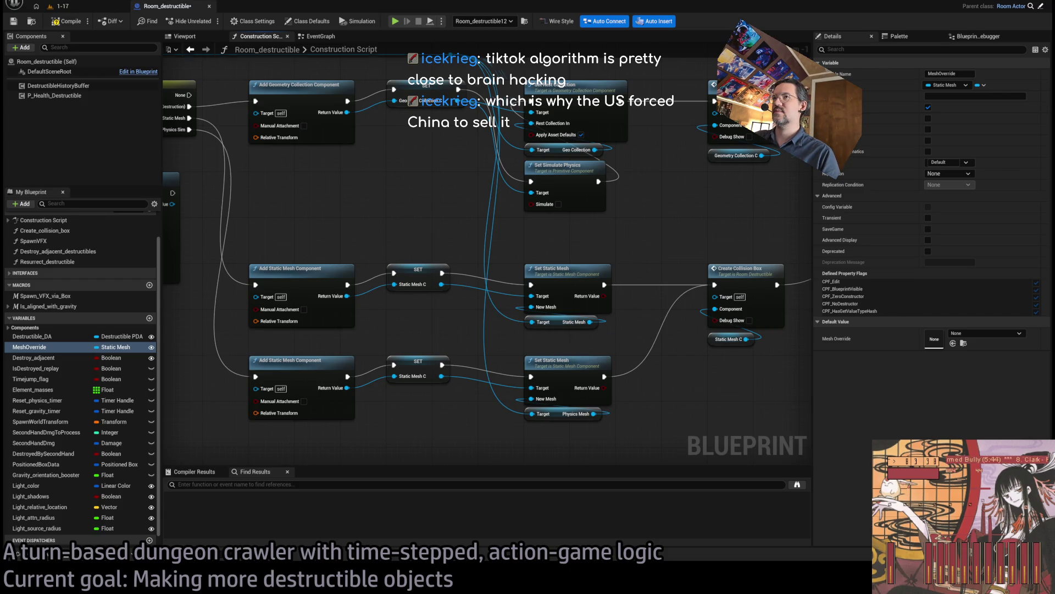
{"action": "left_click_drag", "start_coordinate": [548, 342], "coordinate": [980, 400]}
{"action": "left_click_drag", "start_coordinate": [811, 325], "coordinate": [707, 358]}
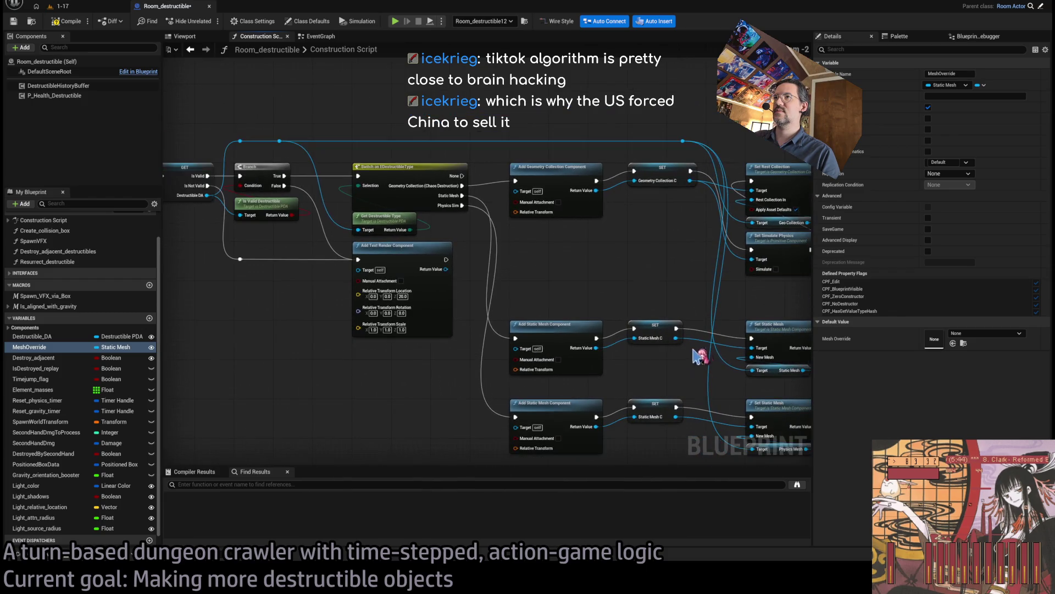
{"action": "scroll", "coordinate": [467, 277], "scroll_direction": "down", "scroll_amount": 1}
{"action": "left_click", "coordinate": [437, 242]}
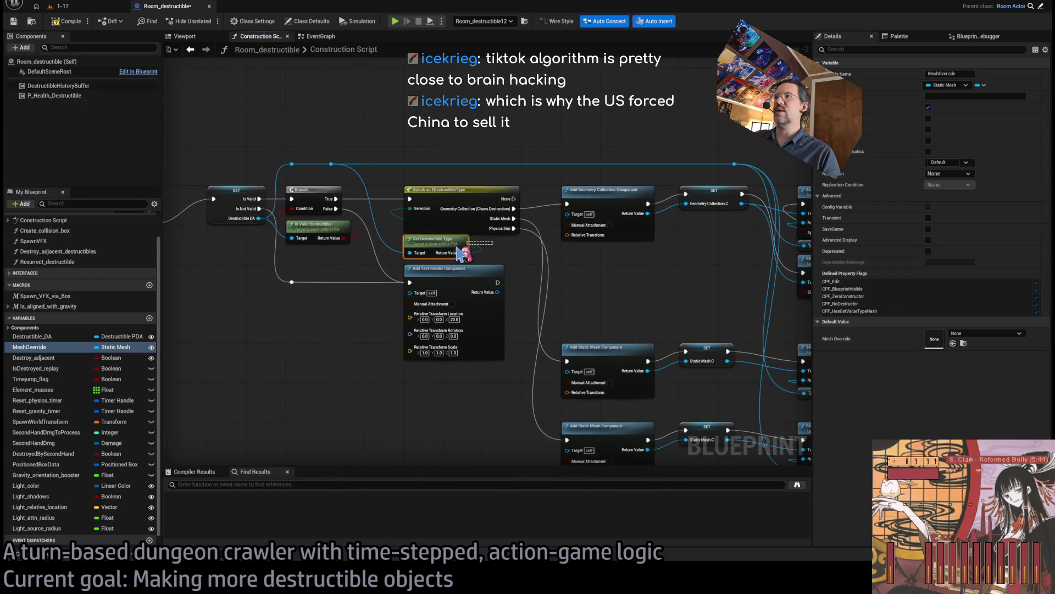
{"action": "mouse_move", "coordinate": [572, 277]}
{"action": "left_mouse_down"}
{"action": "mouse_move", "coordinate": [462, 245]}
{"action": "mouse_move", "coordinate": [509, 245]}
{"action": "mouse_move", "coordinate": [490, 246]}
{"action": "left_mouse_up"}
{"action": "left_click", "coordinate": [659, 347]}
{"action": "left_click", "coordinate": [659, 426]}
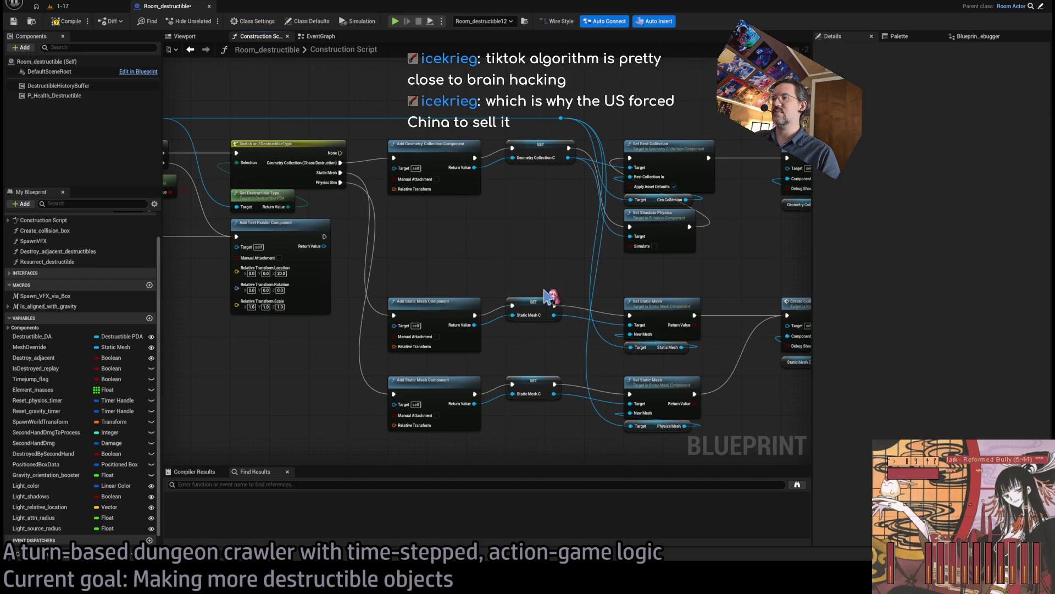
{"action": "left_click_drag", "start_coordinate": [502, 251], "coordinate": [684, 295]}
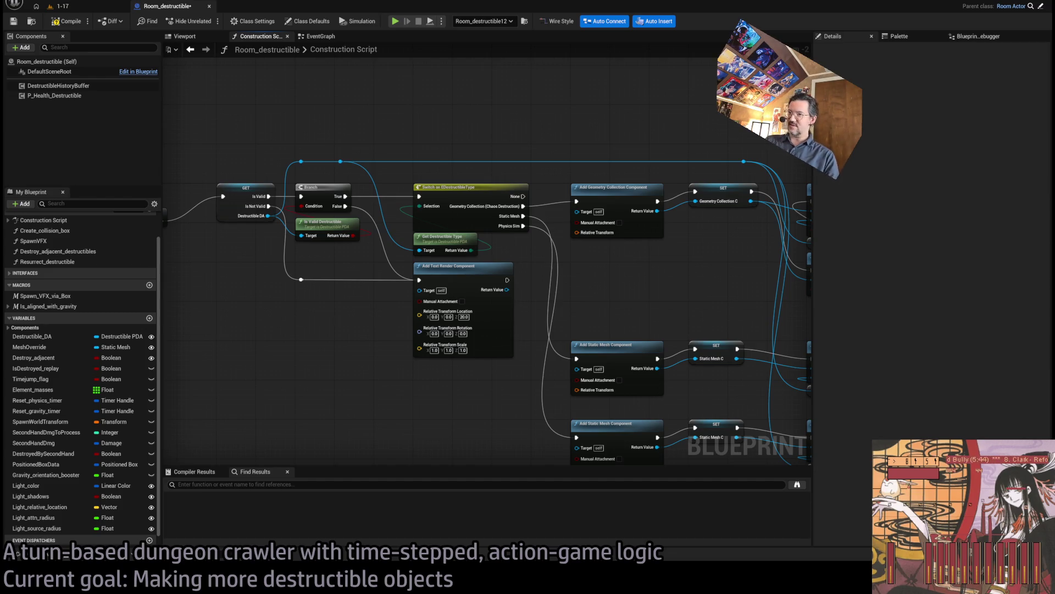
{"action": "mouse_move", "coordinate": [475, 411]}
{"action": "left_mouse_down"}
{"action": "mouse_move", "coordinate": [329, 370]}
{"action": "mouse_move", "coordinate": [264, 365]}
{"action": "left_mouse_up"}
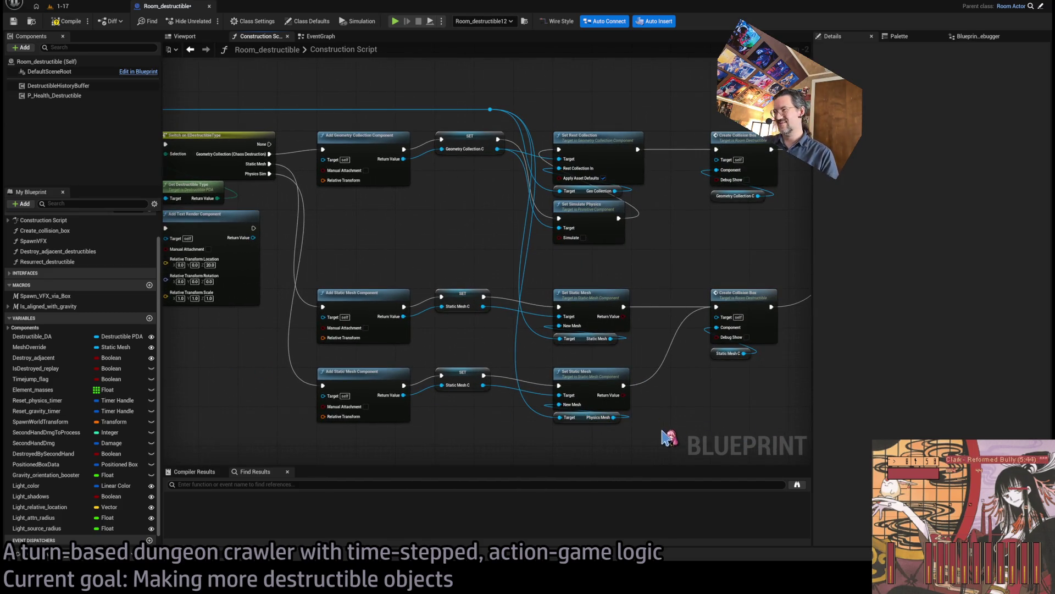
{"action": "left_click_drag", "start_coordinate": [686, 423], "coordinate": [605, 399]}
{"action": "mouse_move", "coordinate": [763, 251]}
{"action": "left_mouse_down"}
{"action": "mouse_move", "coordinate": [236, 431]}
{"action": "mouse_move", "coordinate": [220, 428]}
{"action": "mouse_move", "coordinate": [220, 364]}
{"action": "mouse_move", "coordinate": [570, 257]}
{"action": "mouse_move", "coordinate": [713, 201]}
{"action": "mouse_move", "coordinate": [238, 377]}
{"action": "mouse_move", "coordinate": [216, 364]}
{"action": "mouse_move", "coordinate": [704, 188]}
{"action": "mouse_move", "coordinate": [716, 197]}
{"action": "mouse_move", "coordinate": [353, 358]}
{"action": "mouse_move", "coordinate": [216, 382]}
{"action": "left_mouse_up"}
{"action": "left_click", "coordinate": [220, 377]}
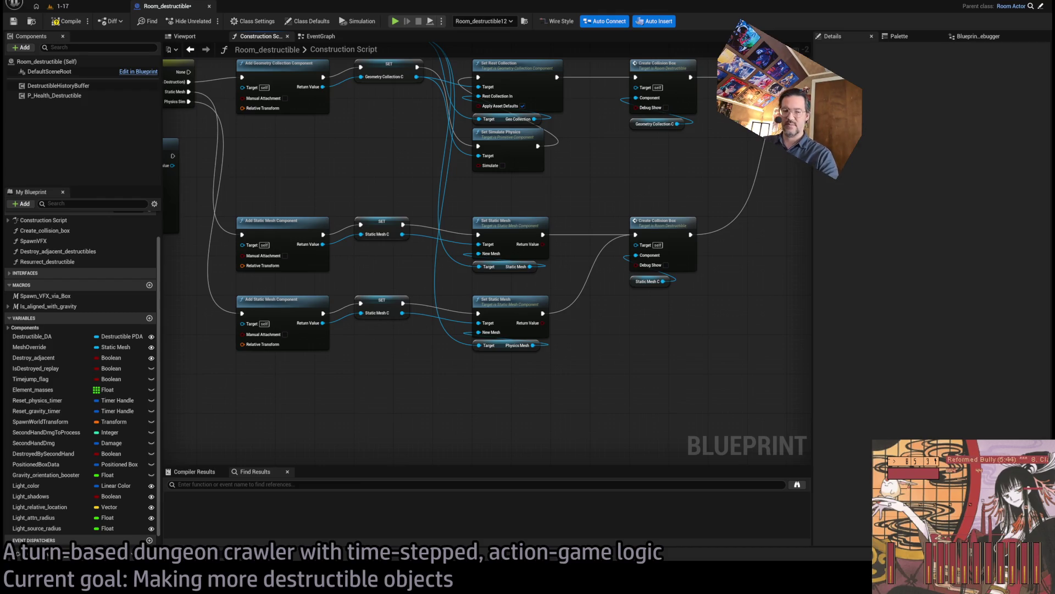
{"action": "scroll", "coordinate": [405, 334], "scroll_direction": "down", "scroll_amount": 1}
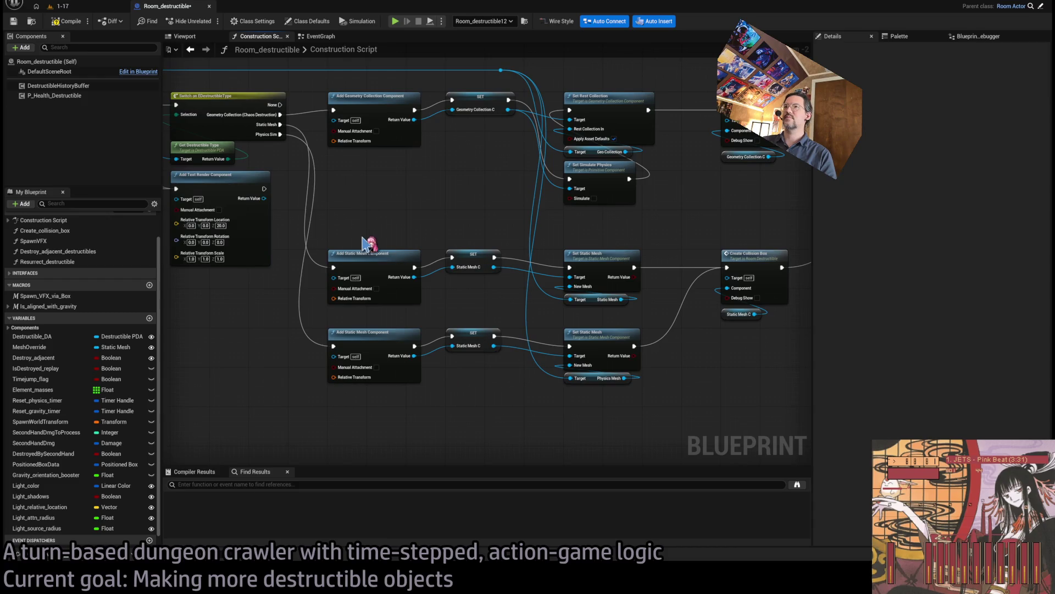
{"action": "scroll", "coordinate": [342, 247], "scroll_direction": "up", "scroll_amount": 1}
{"action": "mouse_move", "coordinate": [754, 220]}
{"action": "left_mouse_down"}
{"action": "mouse_move", "coordinate": [428, 358]}
{"action": "mouse_move", "coordinate": [271, 400]}
{"action": "mouse_move", "coordinate": [281, 401]}
{"action": "left_mouse_up"}
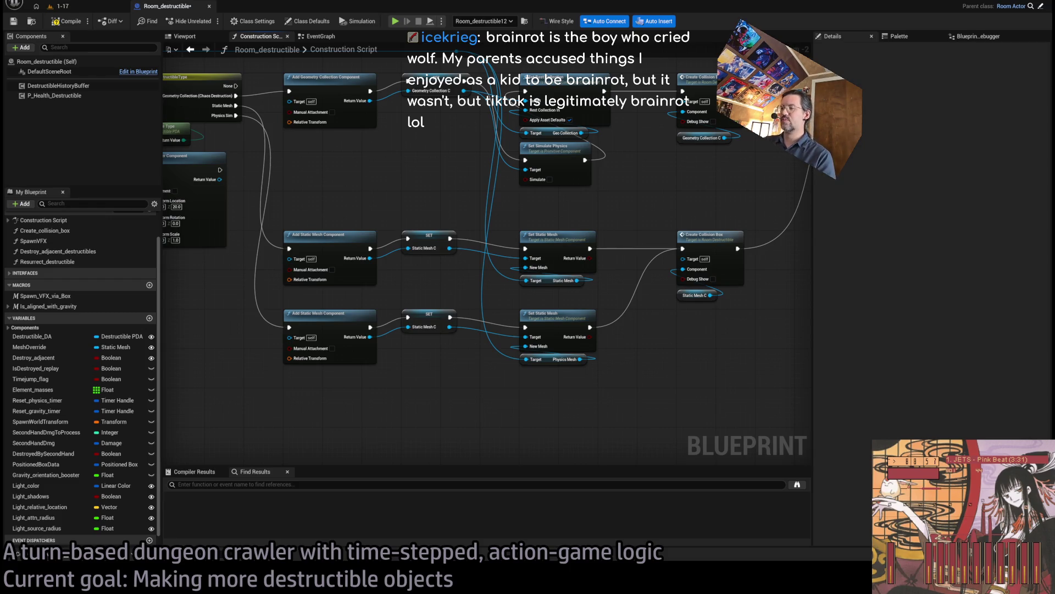
{"action": "scroll", "coordinate": [412, 285], "scroll_direction": "up", "scroll_amount": 3}
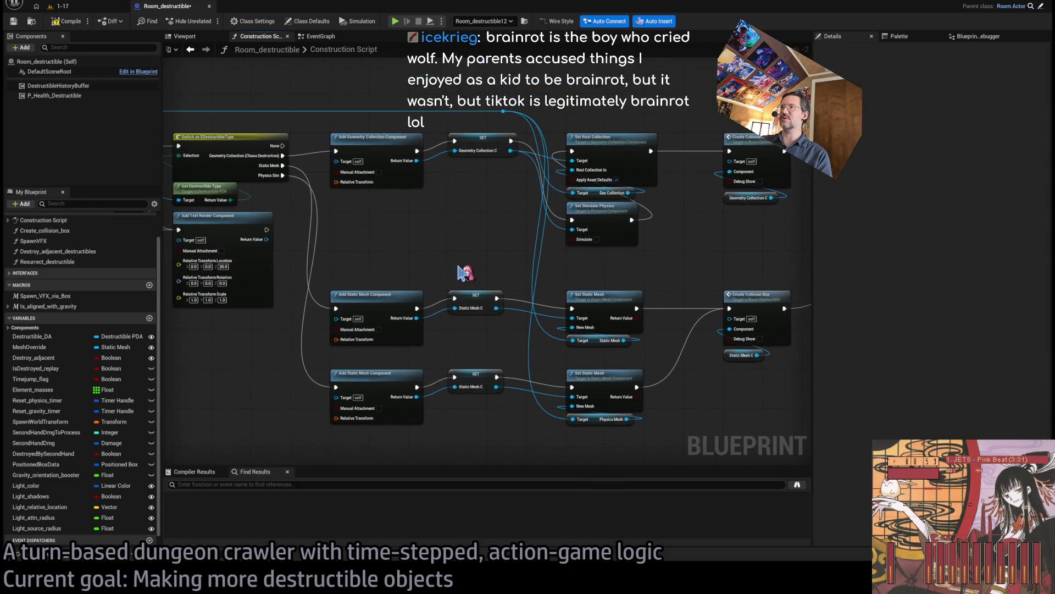
{"action": "scroll", "coordinate": [490, 257], "scroll_direction": "down", "scroll_amount": 2}
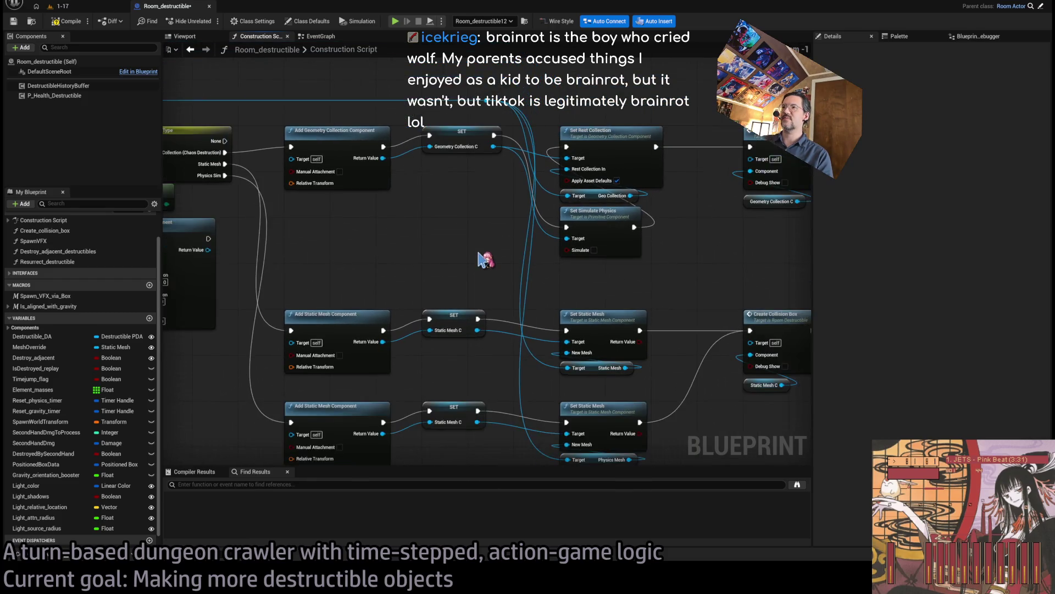
{"action": "mouse_move", "coordinate": [635, 202]}
{"action": "left_mouse_down"}
{"action": "mouse_move", "coordinate": [538, 304]}
{"action": "mouse_move", "coordinate": [281, 448]}
{"action": "left_mouse_up"}
{"action": "left_click", "coordinate": [714, 358]}
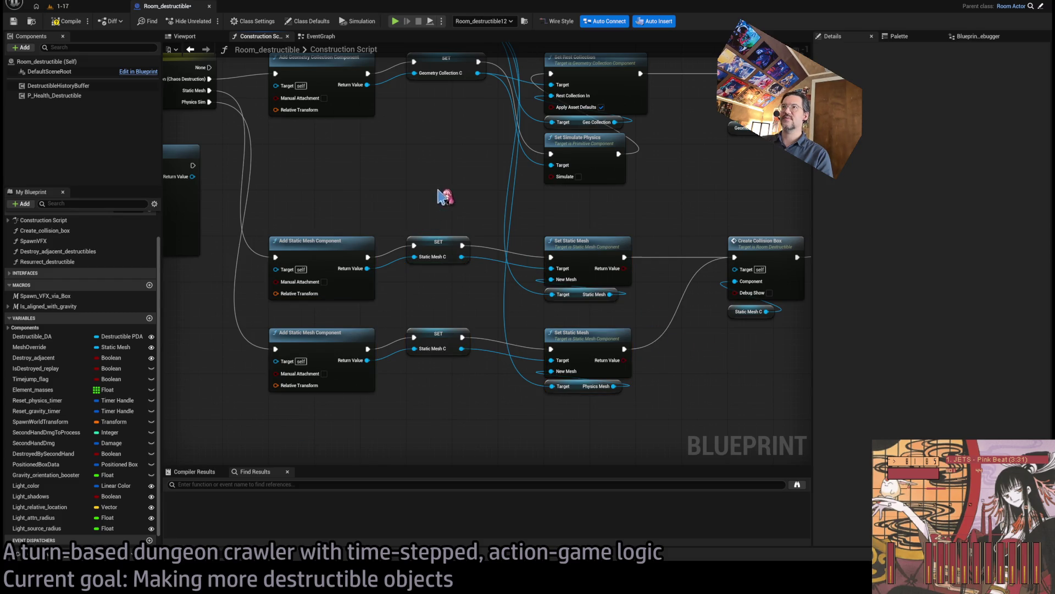
{"action": "mouse_move", "coordinate": [552, 214]}
{"action": "left_mouse_down"}
{"action": "mouse_move", "coordinate": [568, 267]}
{"action": "mouse_move", "coordinate": [454, 264]}
{"action": "mouse_move", "coordinate": [544, 302]}
{"action": "mouse_move", "coordinate": [627, 290]}
{"action": "mouse_move", "coordinate": [566, 282]}
{"action": "left_mouse_up"}
{"action": "scroll", "coordinate": [600, 286], "scroll_direction": "down", "scroll_amount": 1}
{"action": "scroll", "coordinate": [483, 259], "scroll_direction": "up", "scroll_amount": 2}
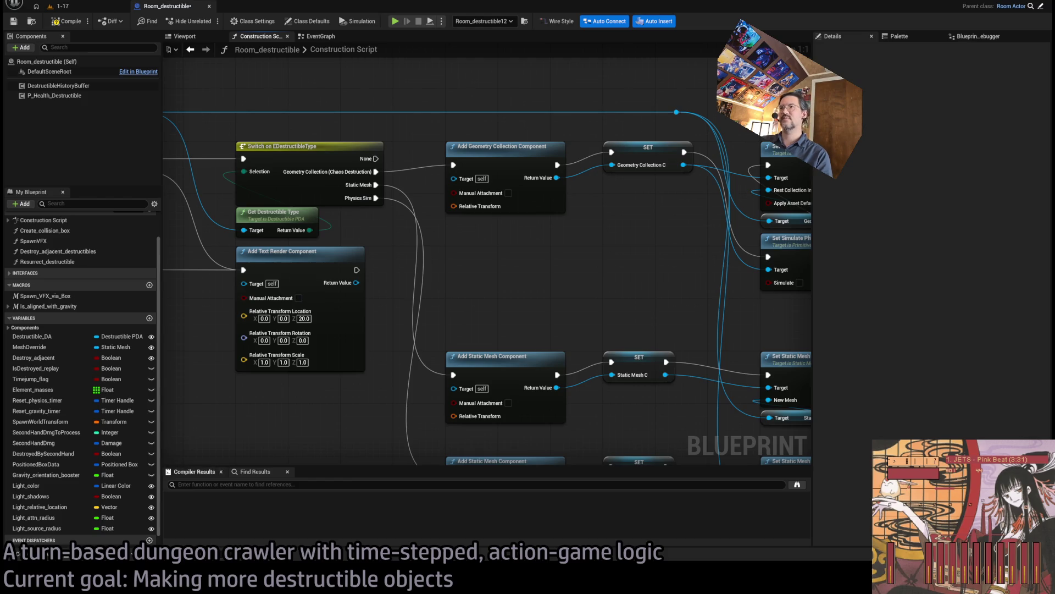
{"action": "left_click_drag", "start_coordinate": [636, 271], "coordinate": [503, 236]}
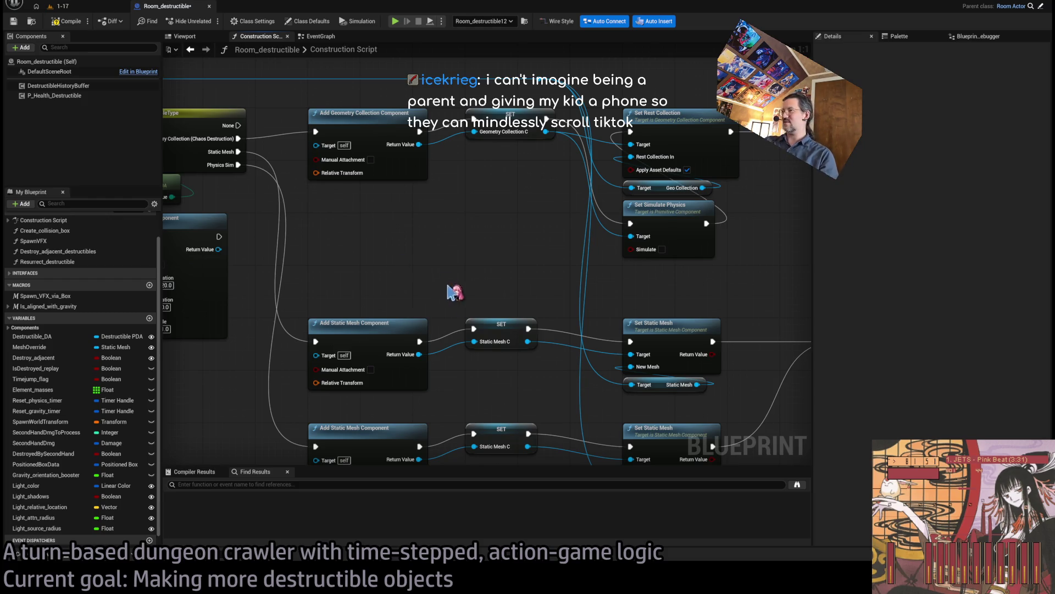
{"action": "left_click_drag", "start_coordinate": [399, 274], "coordinate": [391, 214]}
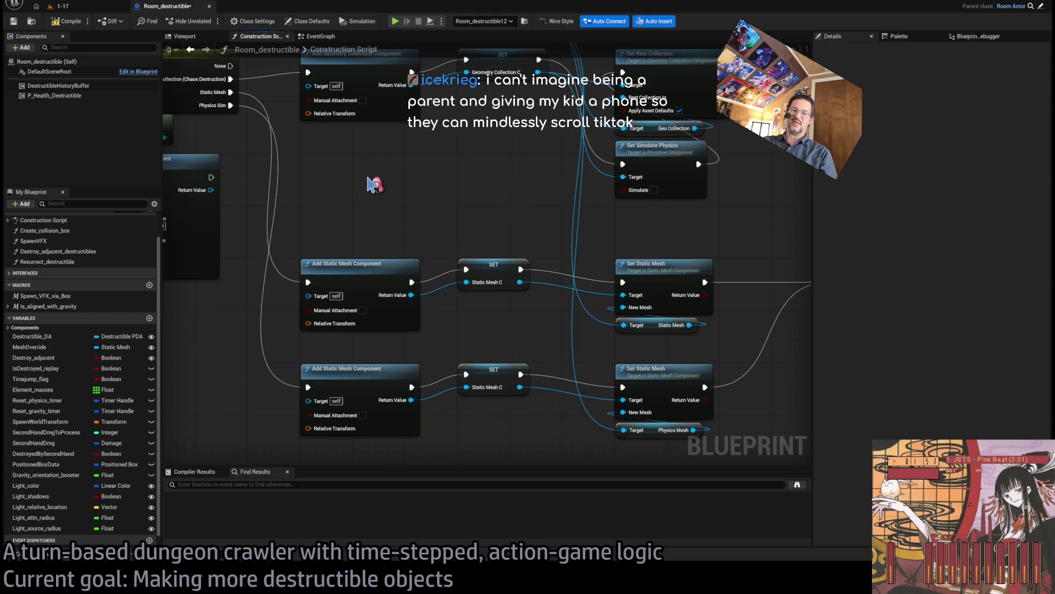
{"action": "scroll", "coordinate": [353, 229], "scroll_direction": "down", "scroll_amount": 1}
{"action": "mouse_move", "coordinate": [354, 229]}
{"action": "left_mouse_down"}
{"action": "mouse_move", "coordinate": [475, 286]}
{"action": "mouse_move", "coordinate": [424, 263]}
{"action": "left_mouse_up"}
{"action": "scroll", "coordinate": [434, 266], "scroll_direction": "down", "scroll_amount": 2}
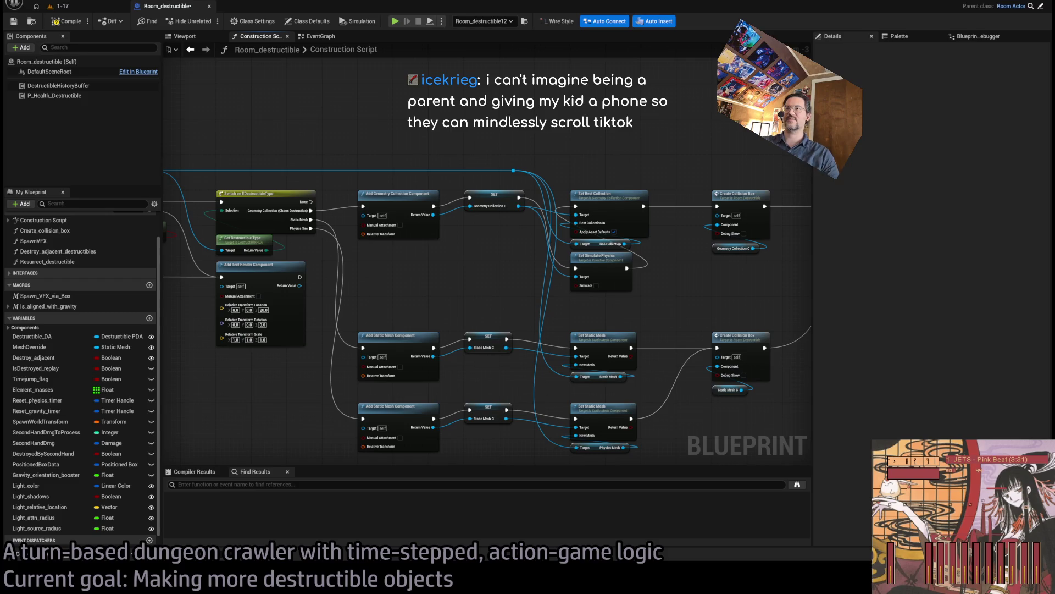
{"action": "scroll", "coordinate": [484, 282], "scroll_direction": "up", "scroll_amount": 3}
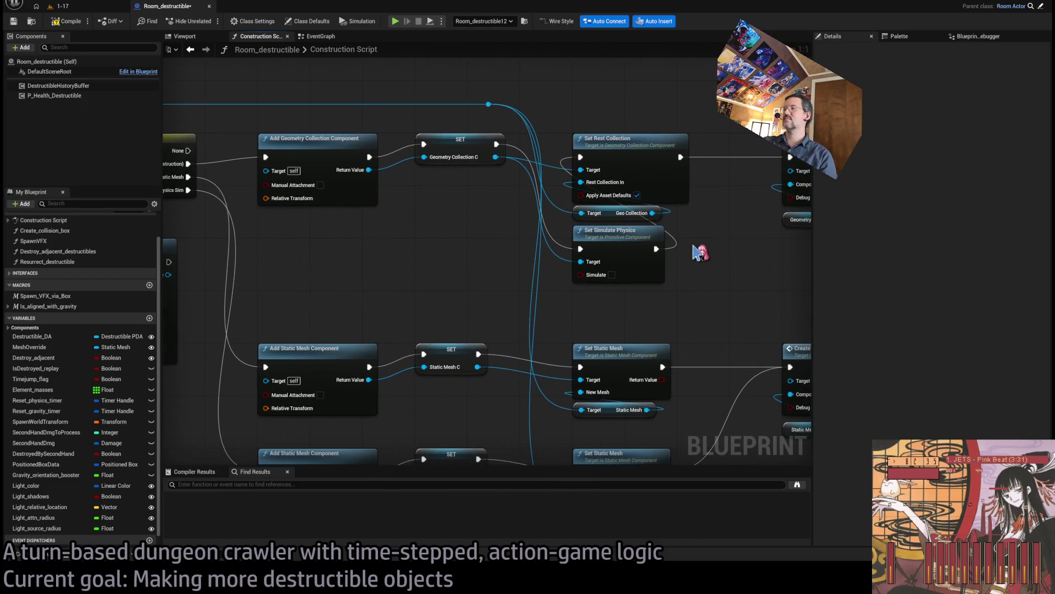
{"action": "mouse_move", "coordinate": [714, 267]}
{"action": "left_mouse_down"}
{"action": "mouse_move", "coordinate": [679, 226]}
{"action": "mouse_move", "coordinate": [690, 217]}
{"action": "left_mouse_up"}
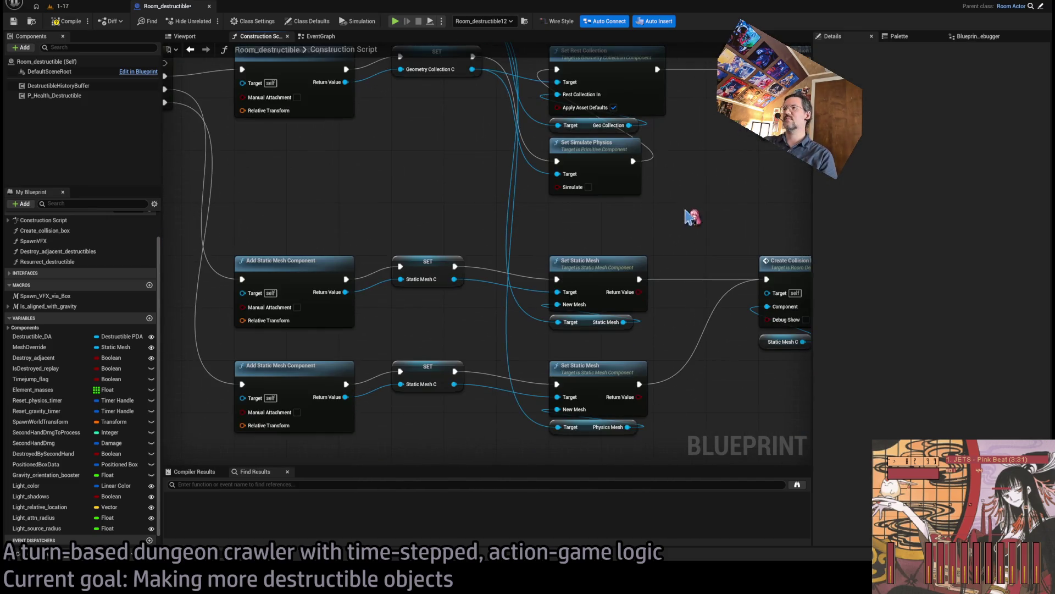
{"action": "mouse_move", "coordinate": [568, 233]}
{"action": "left_mouse_down"}
{"action": "mouse_move", "coordinate": [617, 228]}
{"action": "mouse_move", "coordinate": [471, 122]}
{"action": "left_mouse_up"}
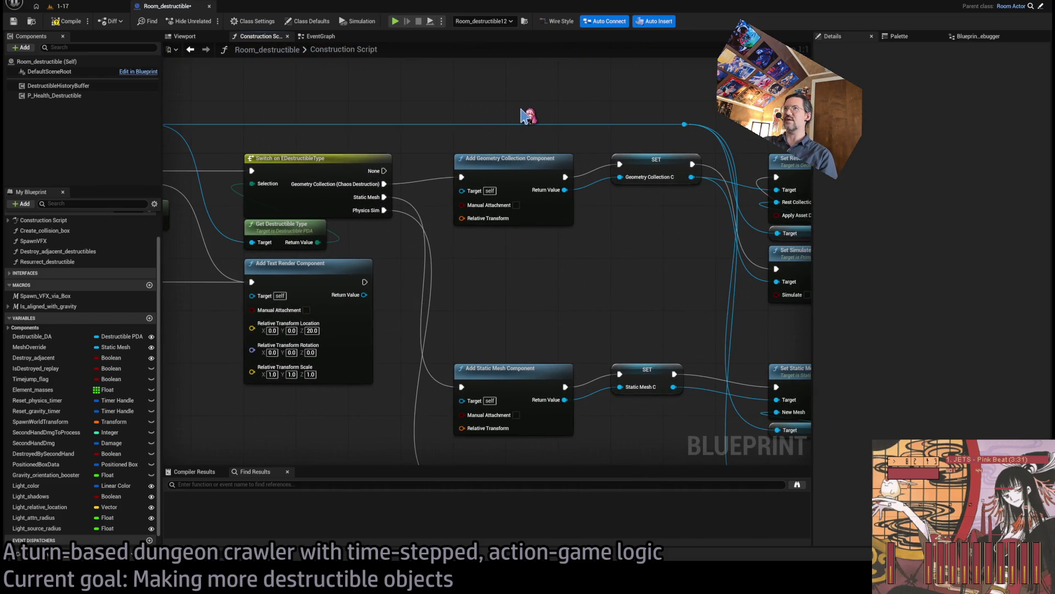
{"action": "left_click_drag", "start_coordinate": [572, 101], "coordinate": [483, 99]}
{"action": "scroll", "coordinate": [478, 98], "scroll_direction": "down", "scroll_amount": 1}
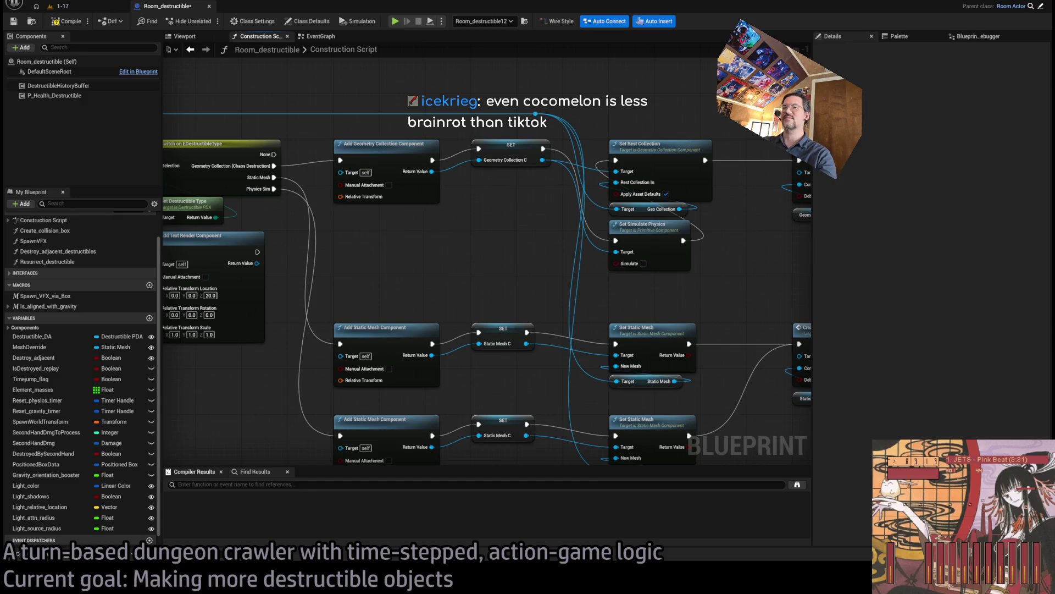
{"action": "key", "text": "alt+Tab"}
{"action": "key", "text": "ctrl+t"}
{"action": "key", "text": "ctrl+w"}
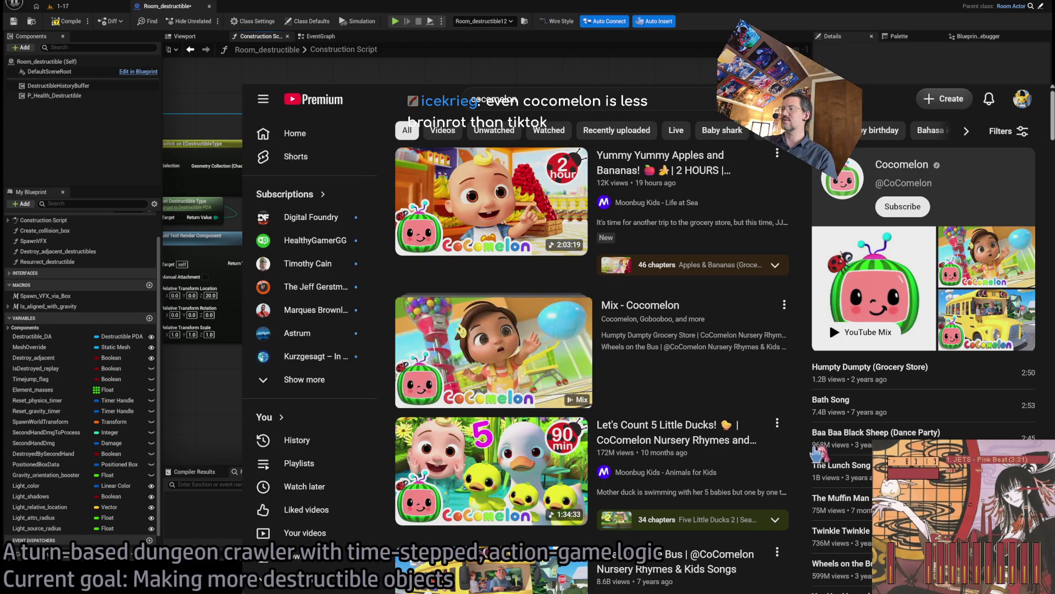
{"action": "scroll", "coordinate": [816, 450], "scroll_direction": "down", "scroll_amount": 2}
{"action": "scroll", "coordinate": [816, 449], "scroll_direction": "down", "scroll_amount": 2}
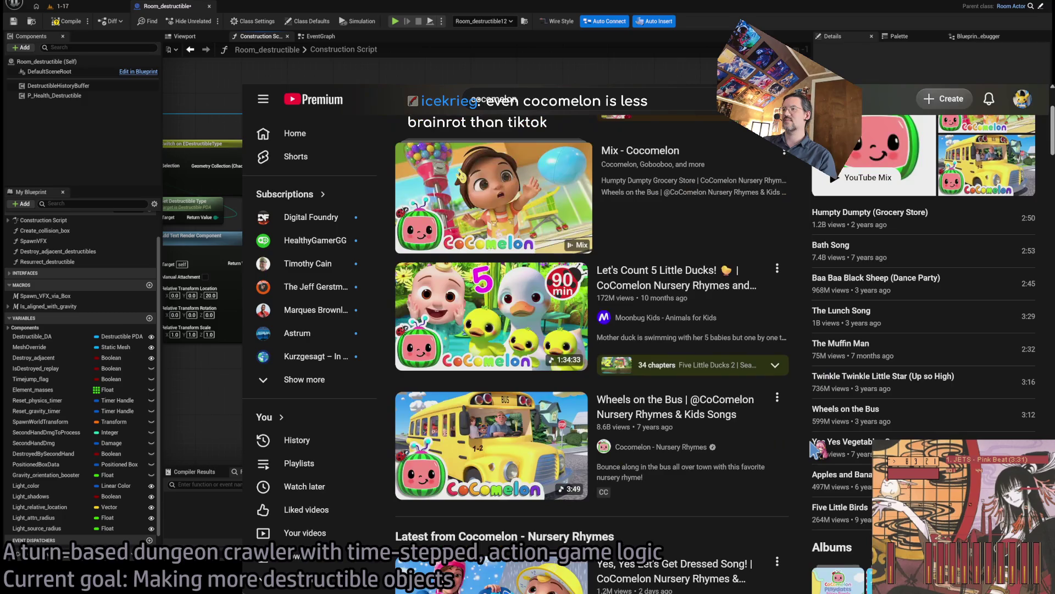
{"action": "scroll", "coordinate": [813, 450], "scroll_direction": "up", "scroll_amount": 1}
{"action": "scroll", "coordinate": [813, 449], "scroll_direction": "down", "scroll_amount": 3}
{"action": "scroll", "coordinate": [816, 450], "scroll_direction": "down", "scroll_amount": 3}
{"action": "scroll", "coordinate": [817, 449], "scroll_direction": "down", "scroll_amount": 15}
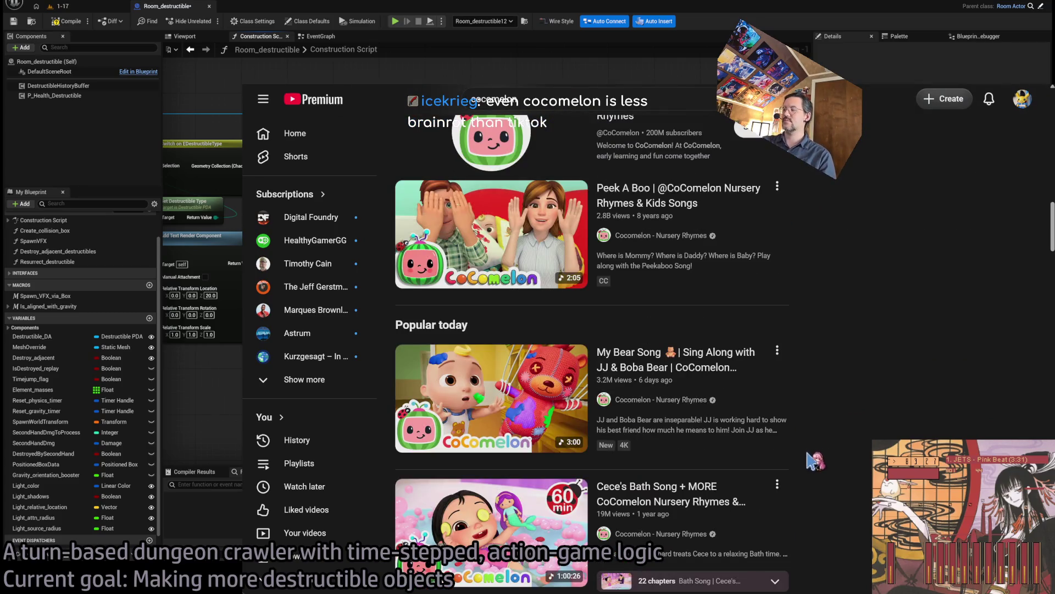
{"action": "scroll", "coordinate": [815, 429], "scroll_direction": "down", "scroll_amount": 4}
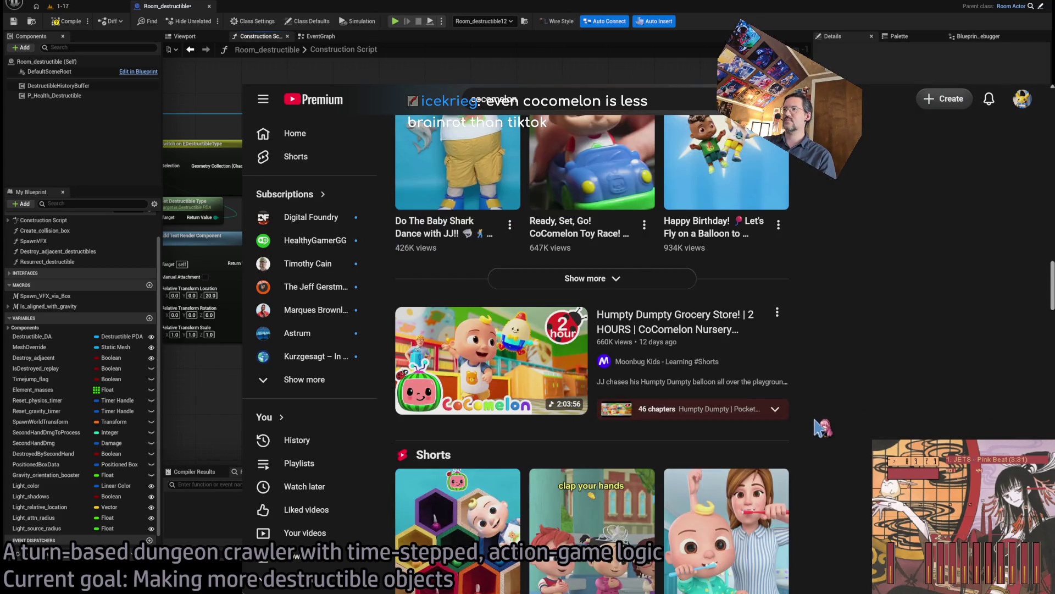
{"action": "scroll", "coordinate": [819, 429], "scroll_direction": "down", "scroll_amount": 5}
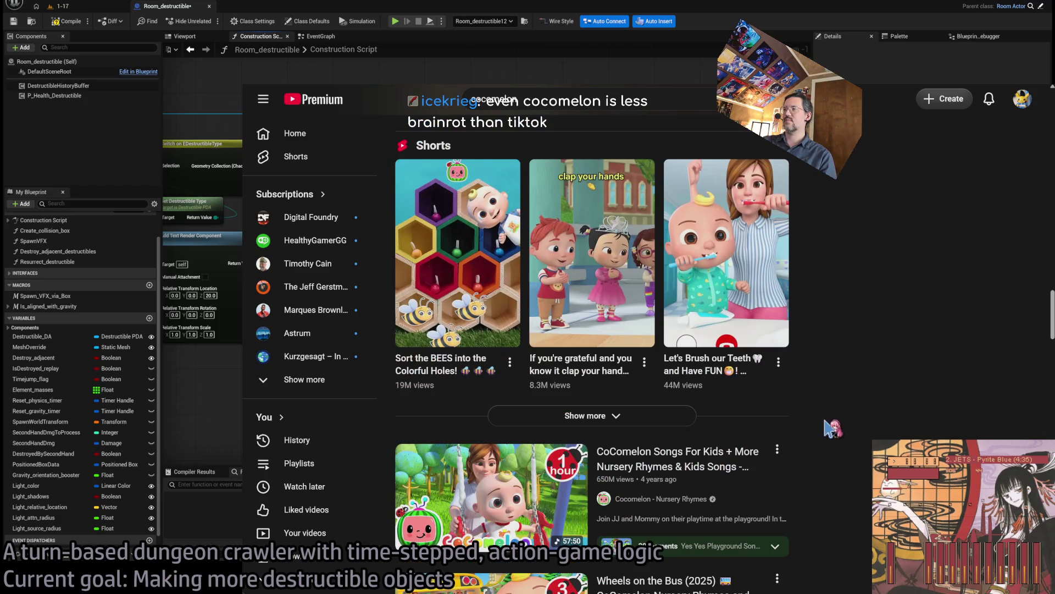
{"action": "scroll", "coordinate": [832, 428], "scroll_direction": "down", "scroll_amount": 9}
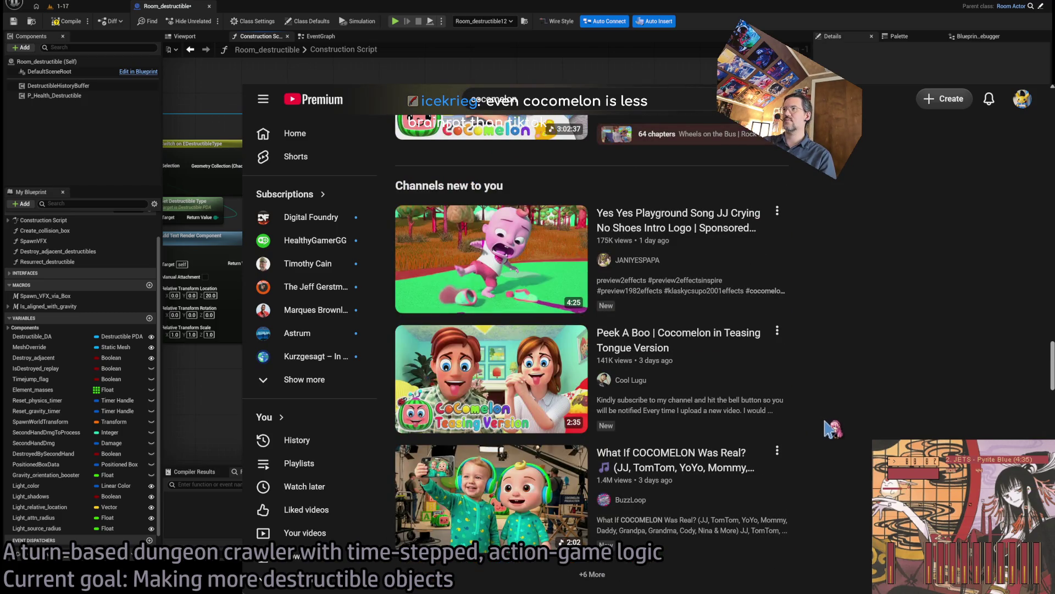
{"action": "mouse_move", "coordinate": [753, 233]}
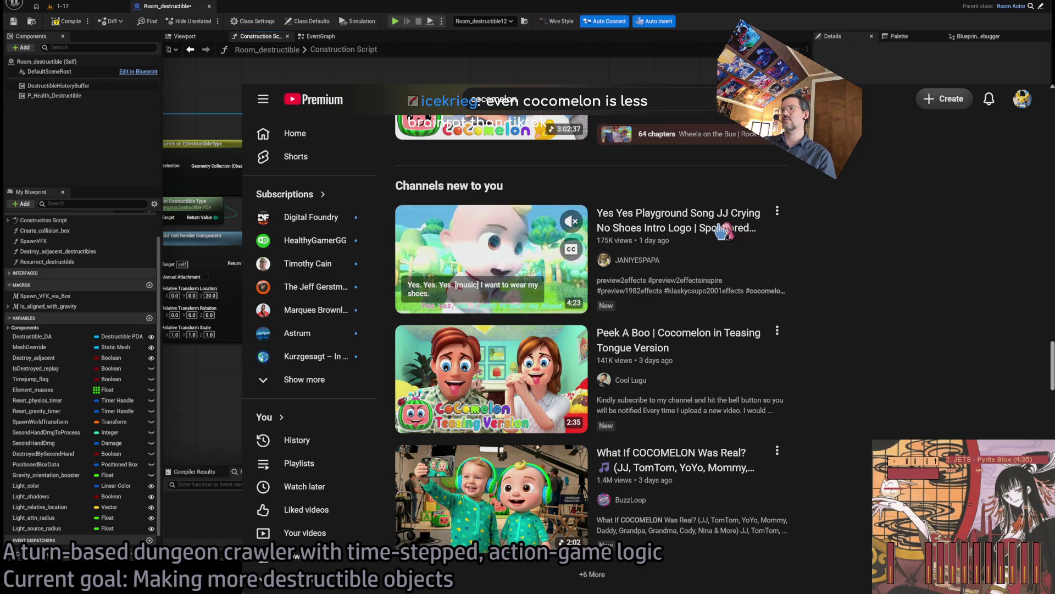
{"action": "scroll", "coordinate": [898, 308], "scroll_direction": "up", "scroll_amount": 10}
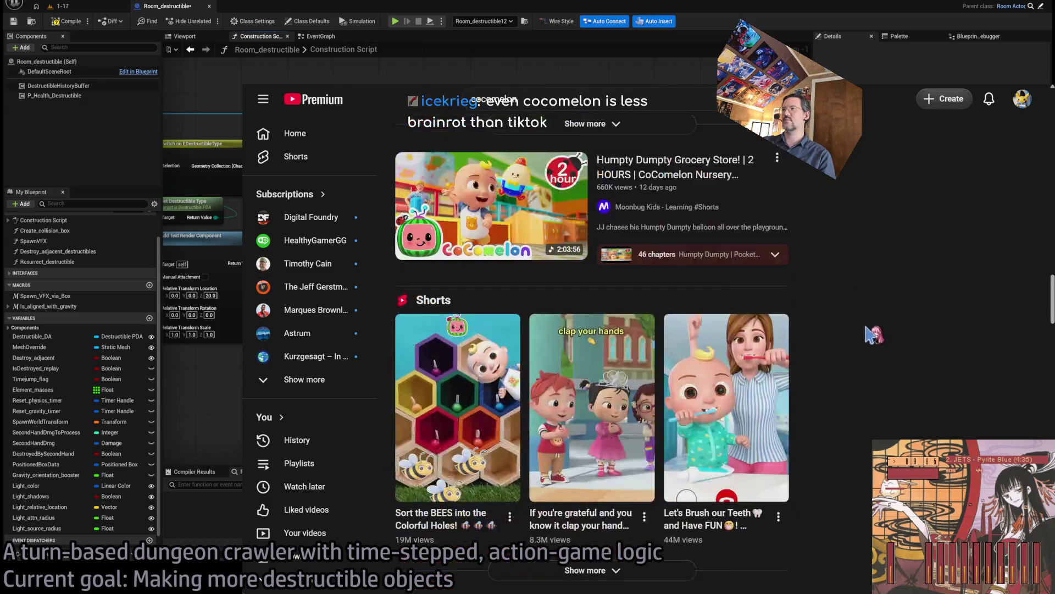
{"action": "scroll", "coordinate": [871, 333], "scroll_direction": "up", "scroll_amount": 5}
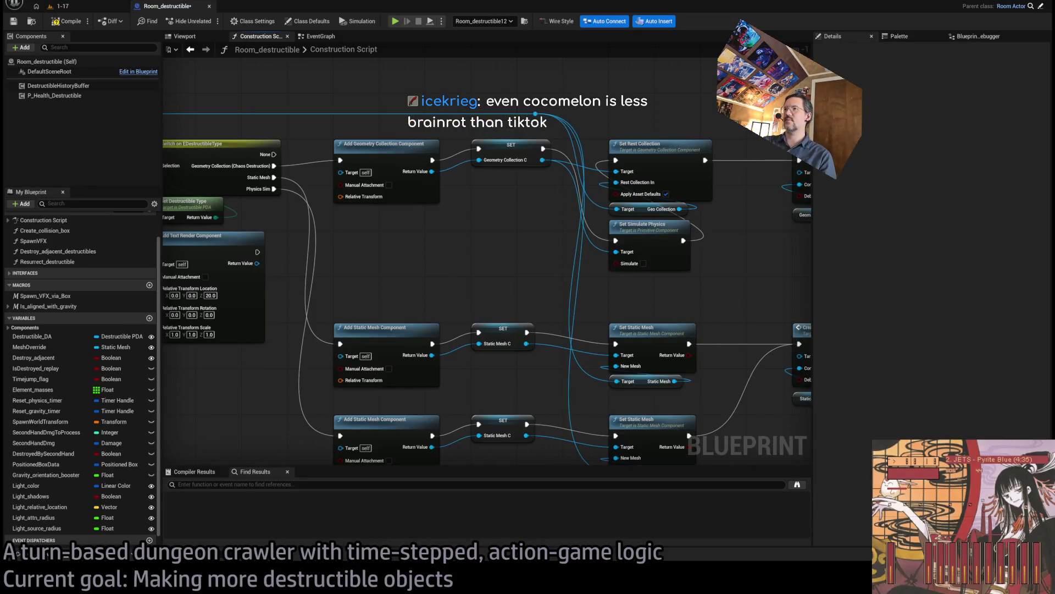
Pan the Construction Script graph and look over the Branch, Switch and Get Destructible Type nodes.
{"action": "left_click_drag", "start_coordinate": [483, 224], "coordinate": [457, 264]}
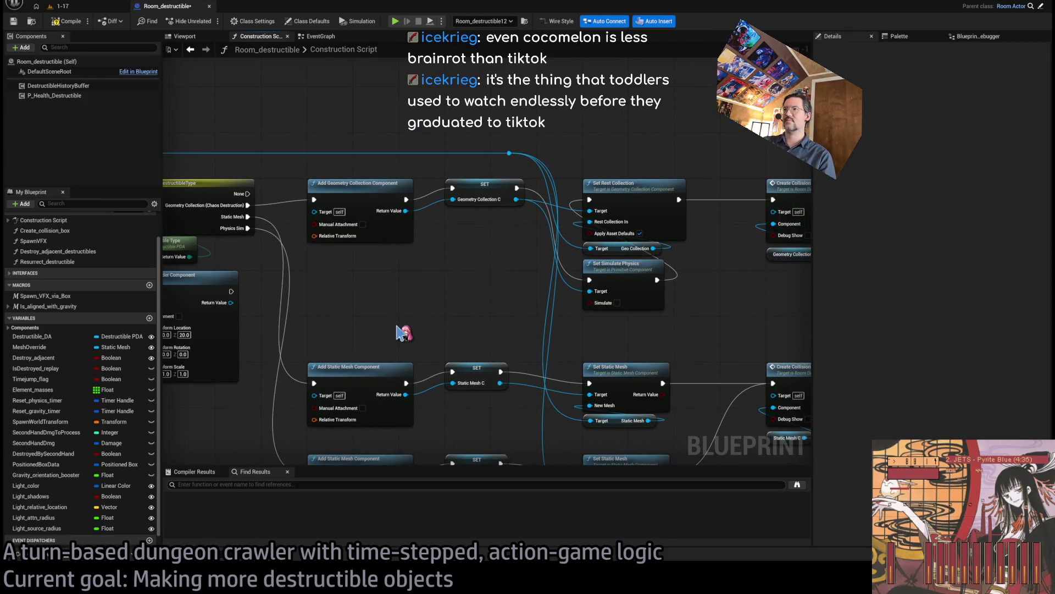
{"action": "left_click_drag", "start_coordinate": [392, 318], "coordinate": [574, 318]}
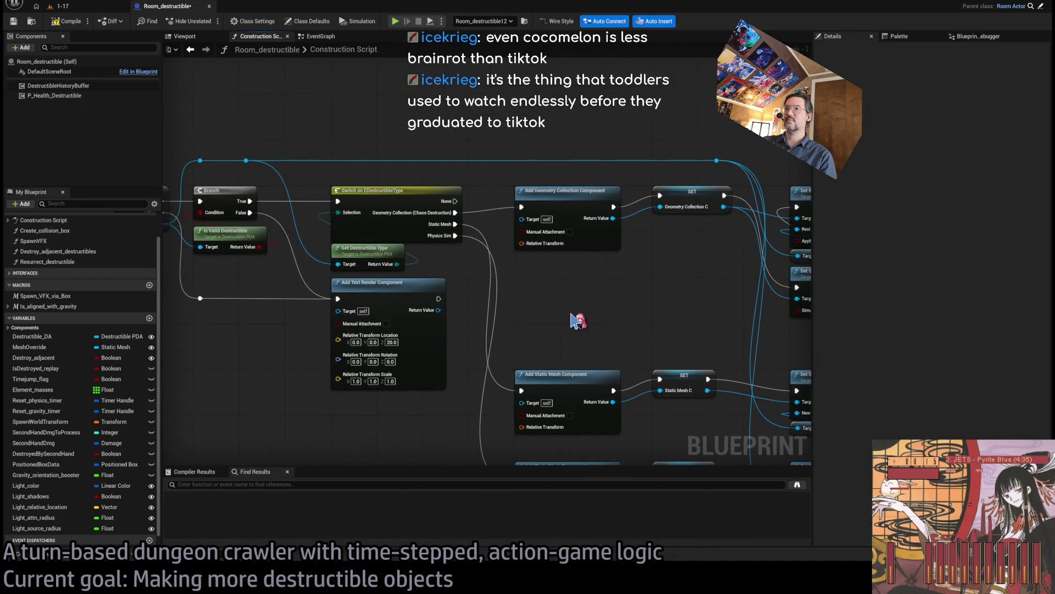
{"action": "scroll", "coordinate": [416, 231], "scroll_direction": "down", "scroll_amount": 1}
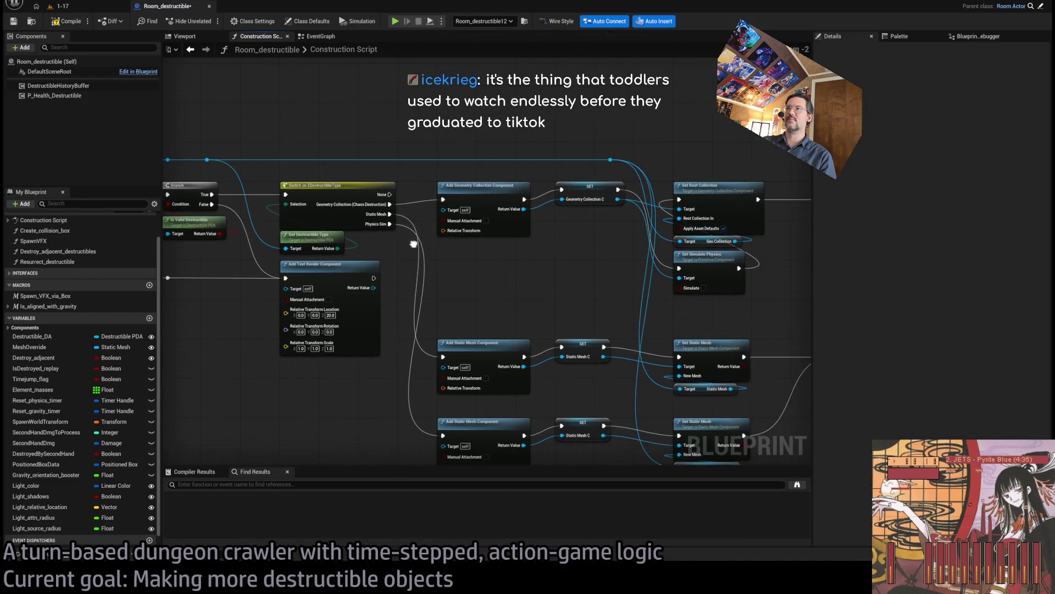
{"action": "left_click_drag", "start_coordinate": [352, 159], "coordinate": [309, 247]}
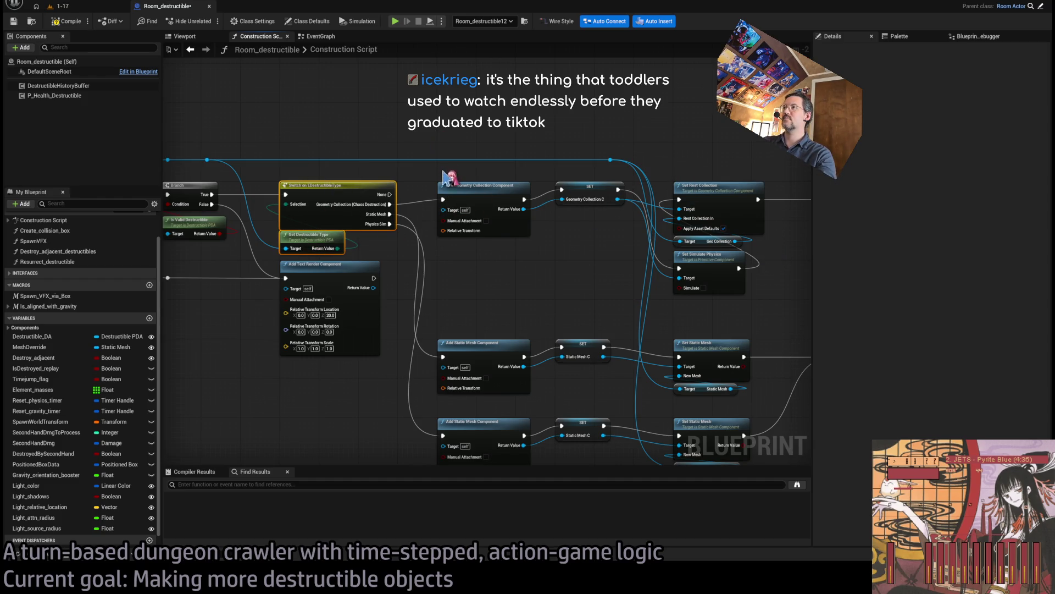
{"action": "left_click", "coordinate": [439, 265]}
{"action": "mouse_move", "coordinate": [361, 236]}
{"action": "left_mouse_down"}
{"action": "mouse_move", "coordinate": [539, 231]}
{"action": "mouse_move", "coordinate": [492, 199]}
{"action": "left_mouse_up"}
{"action": "left_click_drag", "start_coordinate": [690, 250], "coordinate": [595, 241]}
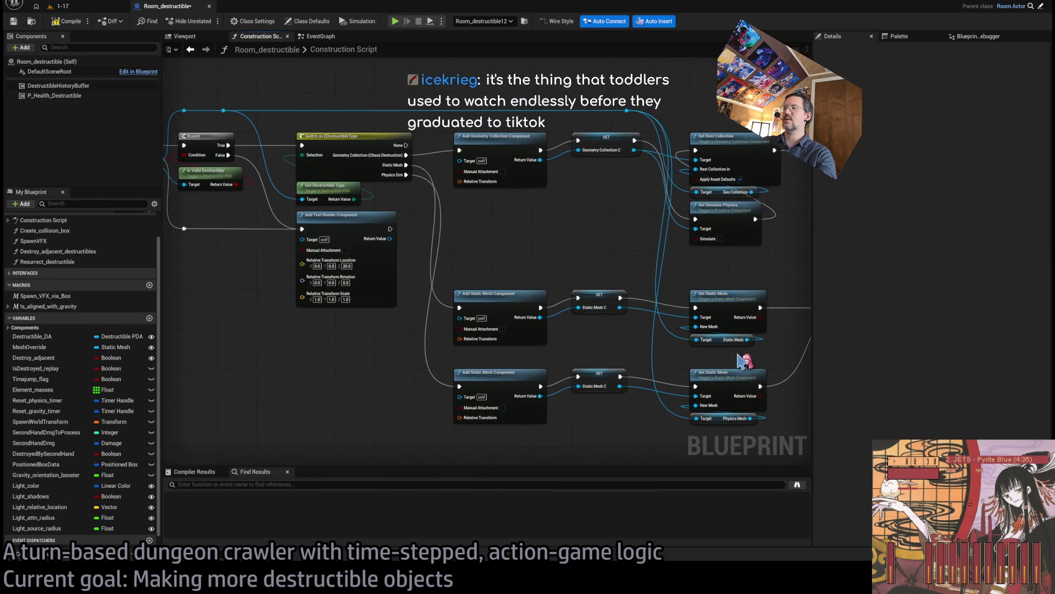
Select the Static Mesh target and Get Destructible Type nodes, then switch to the 1-17 level editor.
{"action": "left_click", "coordinate": [721, 339]}
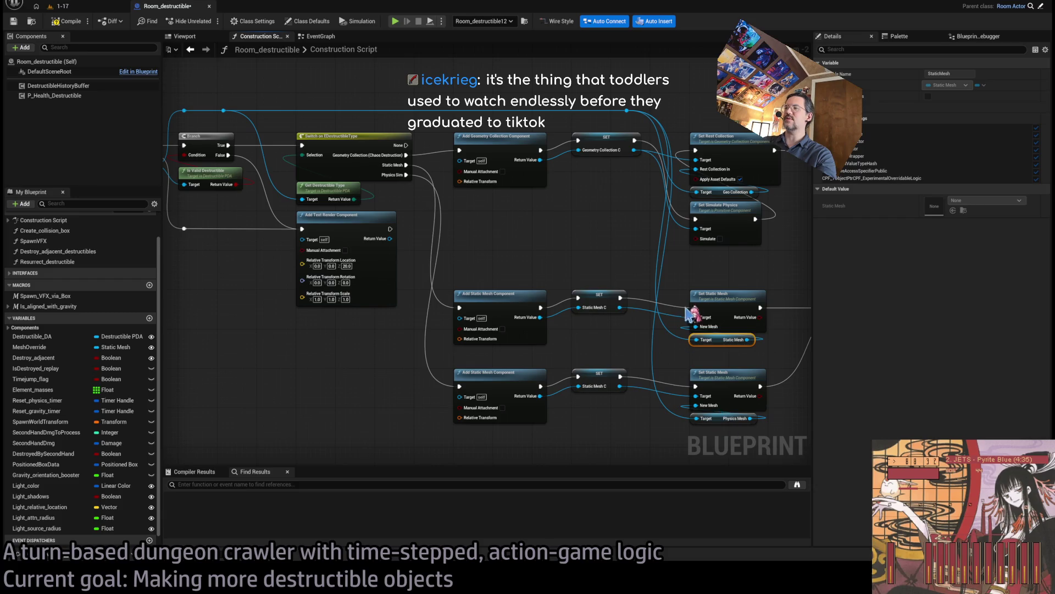
{"action": "left_click_drag", "start_coordinate": [540, 271], "coordinate": [540, 271]}
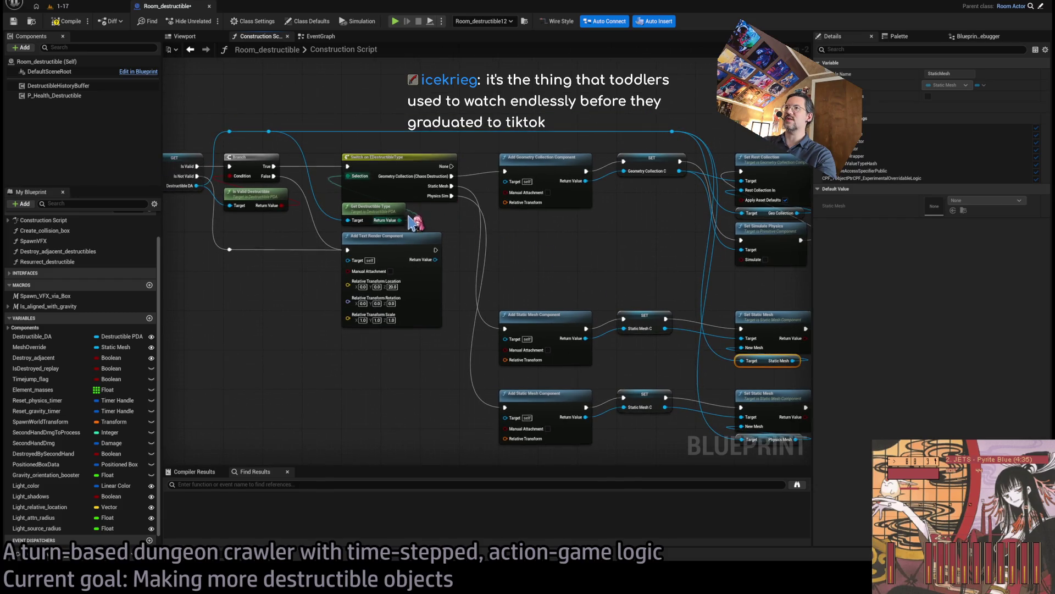
{"action": "left_click_drag", "start_coordinate": [414, 219], "coordinate": [494, 236]}
{"action": "left_click", "coordinate": [480, 233]}
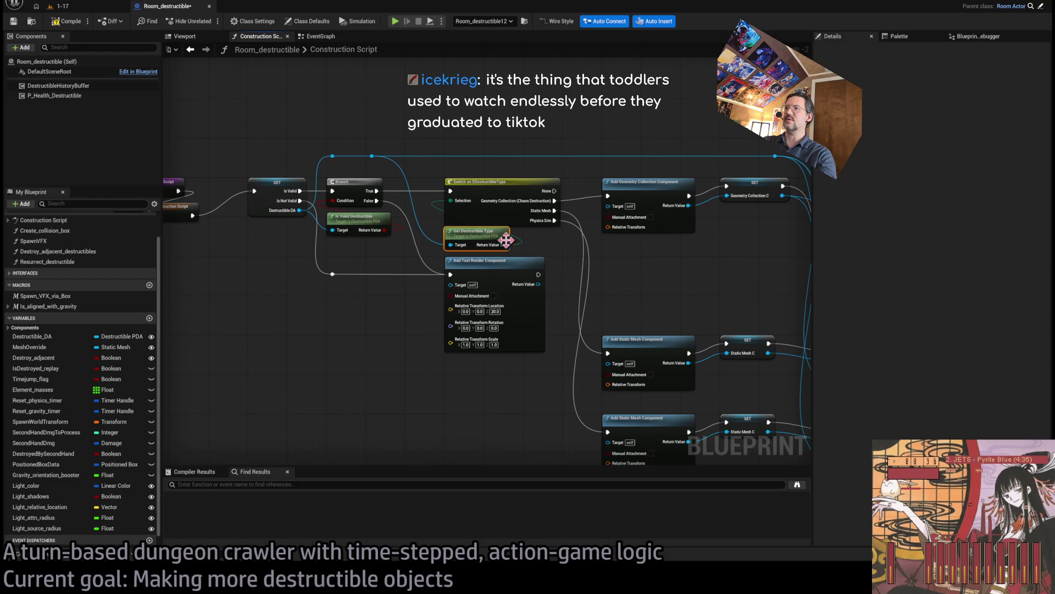
{"action": "scroll", "coordinate": [546, 248], "scroll_direction": "up", "scroll_amount": 2}
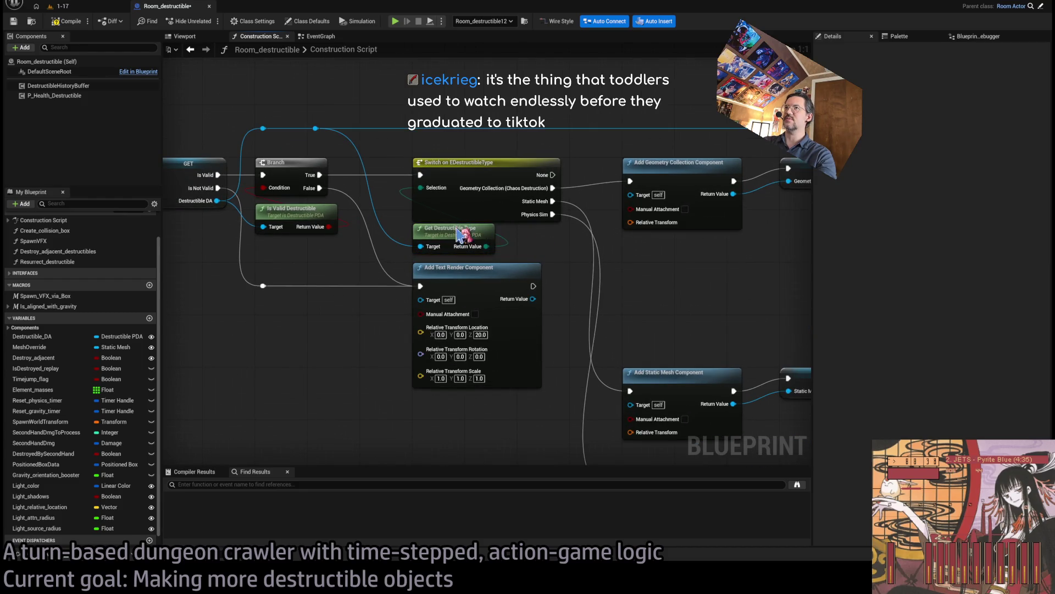
{"action": "left_click", "coordinate": [57, 6]}
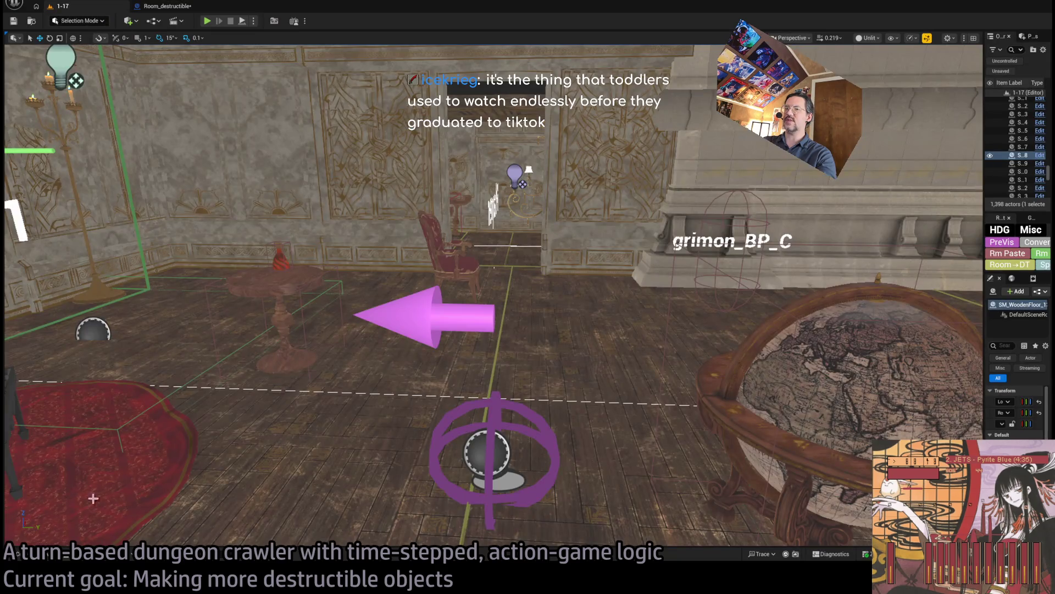
Inspect the Bench2_DA data asset, then open Get Destructible Type's C++ source from Room_destructible.
{"action": "left_click", "coordinate": [54, 558]}
{"action": "double_click", "coordinate": [183, 341]}
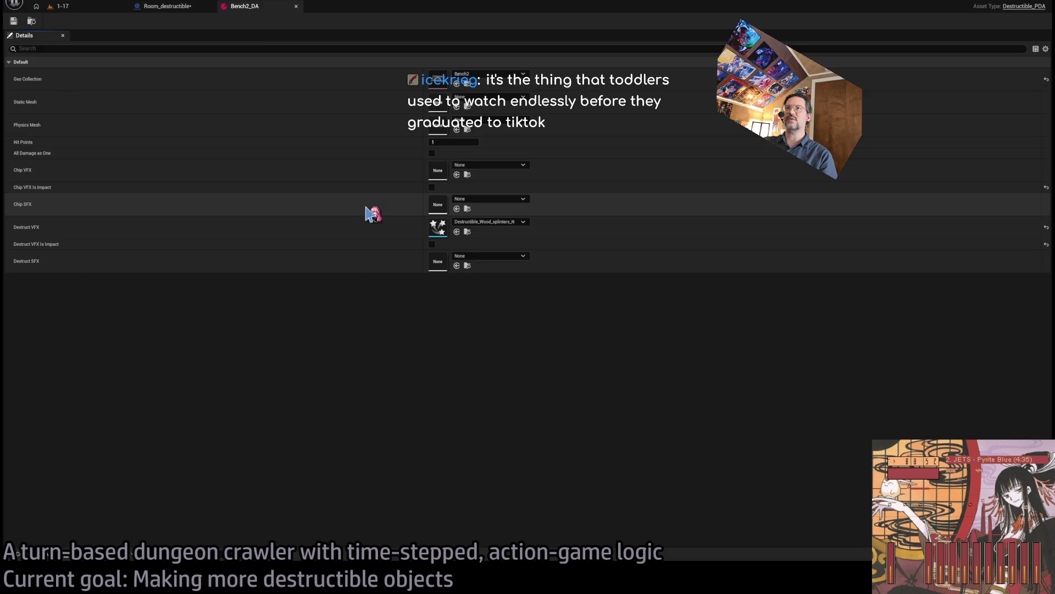
{"action": "left_click", "coordinate": [181, 7]}
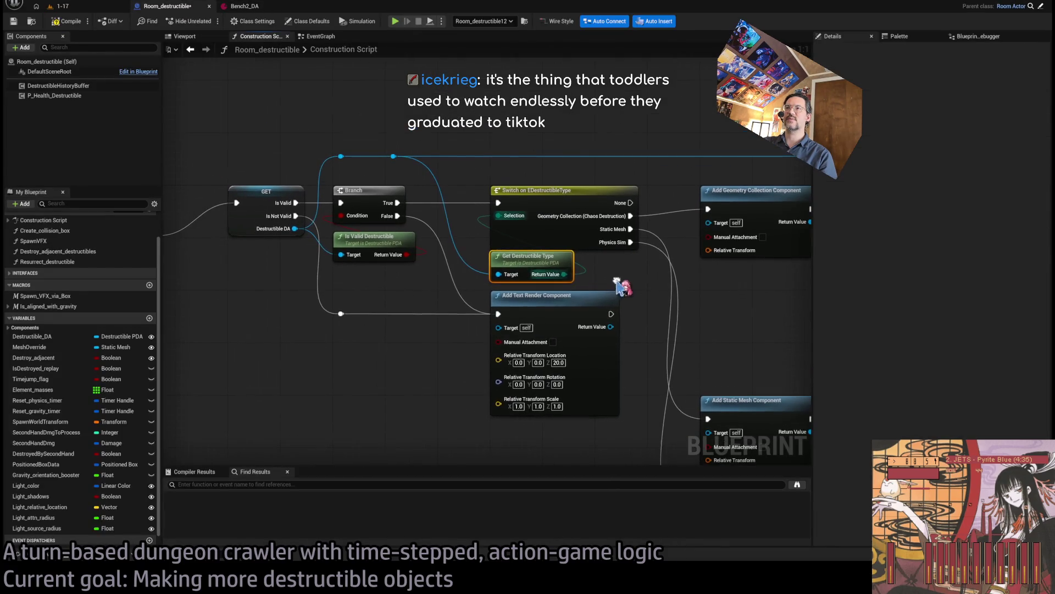
{"action": "double_click", "coordinate": [497, 262]}
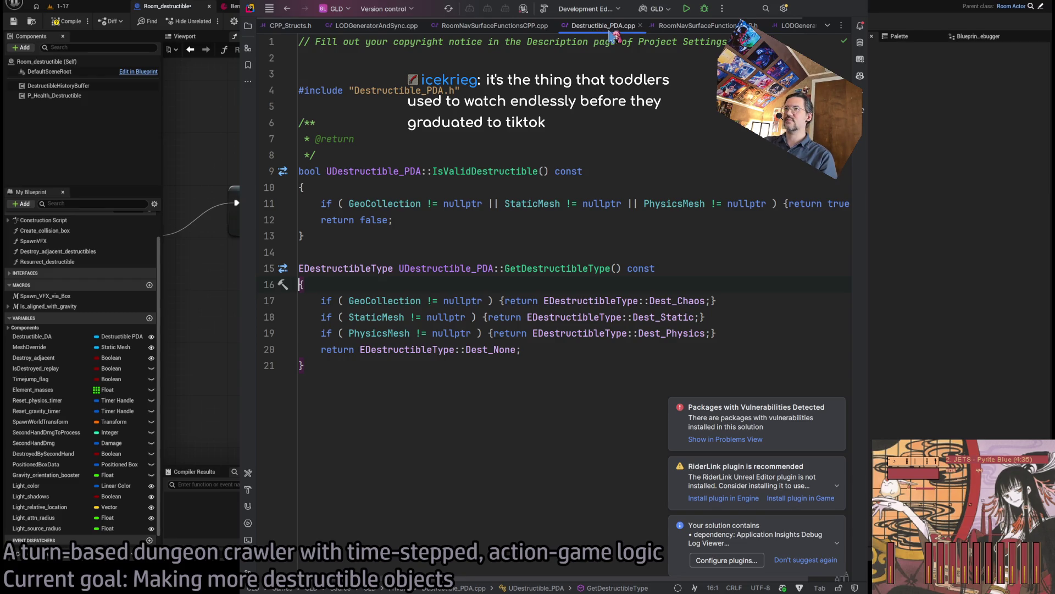
Clear the notification balloons and review the GetDestructibleType function in Destructible_PDA.cpp.
{"action": "left_click", "coordinate": [579, 401]}
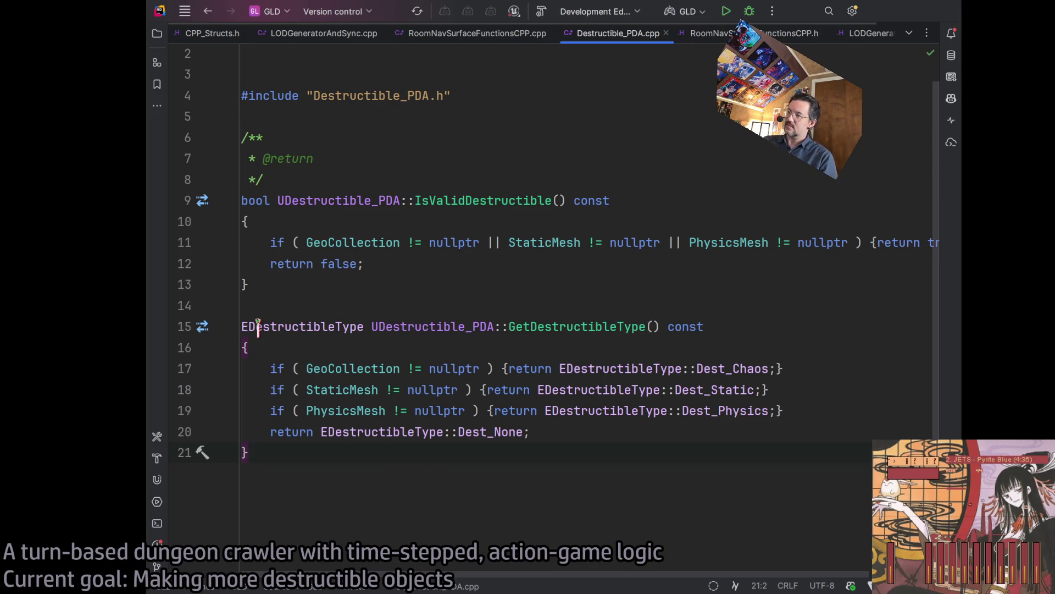
{"action": "mouse_move", "coordinate": [423, 485]}
{"action": "left_mouse_down"}
{"action": "mouse_move", "coordinate": [377, 306]}
{"action": "mouse_move", "coordinate": [399, 326]}
{"action": "left_mouse_up"}
{"action": "left_click", "coordinate": [303, 452]}
{"action": "mouse_move", "coordinate": [464, 448]}
{"action": "left_mouse_down"}
{"action": "mouse_move", "coordinate": [467, 389]}
{"action": "mouse_move", "coordinate": [471, 532]}
{"action": "left_mouse_up"}
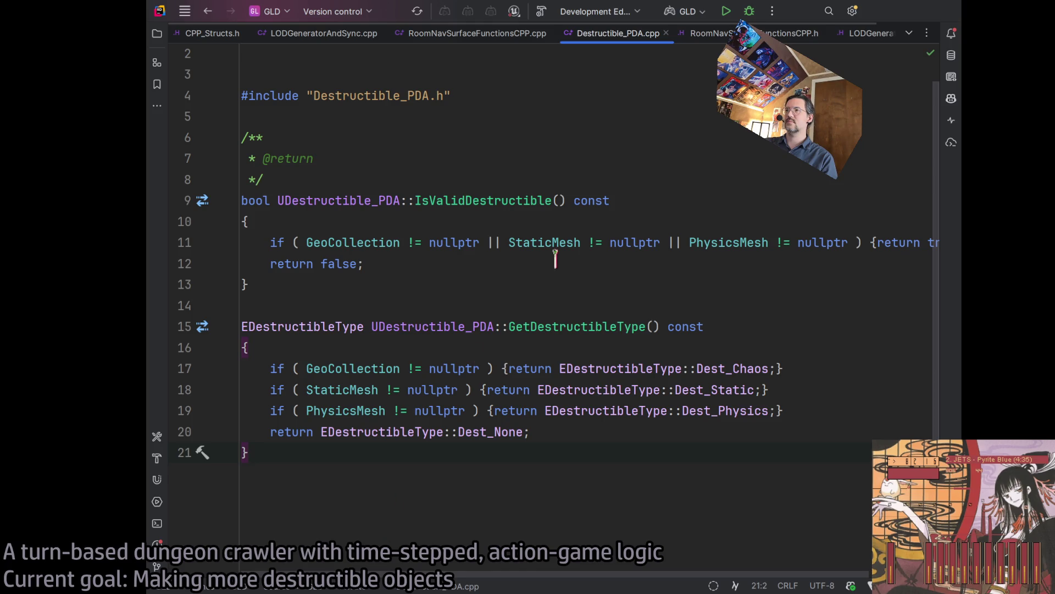
In Destructible_PDA.h below GetDestructibleType, declare UFUNCTION(BluePrintPure) GetStaticMesh(UStaticMesh* Mesh);.
{"action": "left_click", "coordinate": [551, 326]}
{"action": "key", "text": "ctrl+b"}
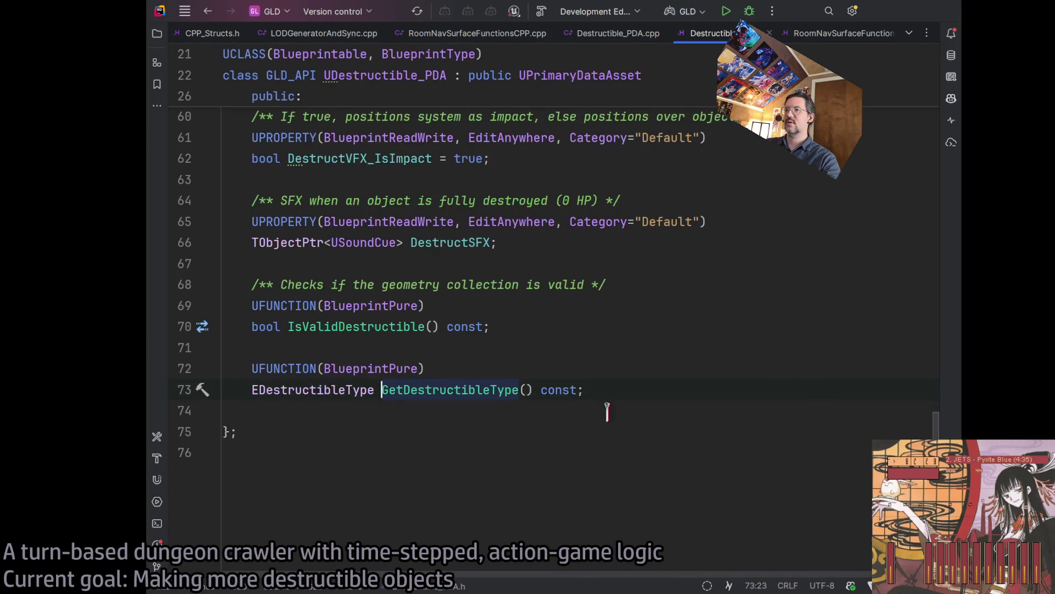
{"action": "left_click", "coordinate": [654, 394]}
{"action": "key", "text": "Return"}
{"action": "key", "text": "Return"}
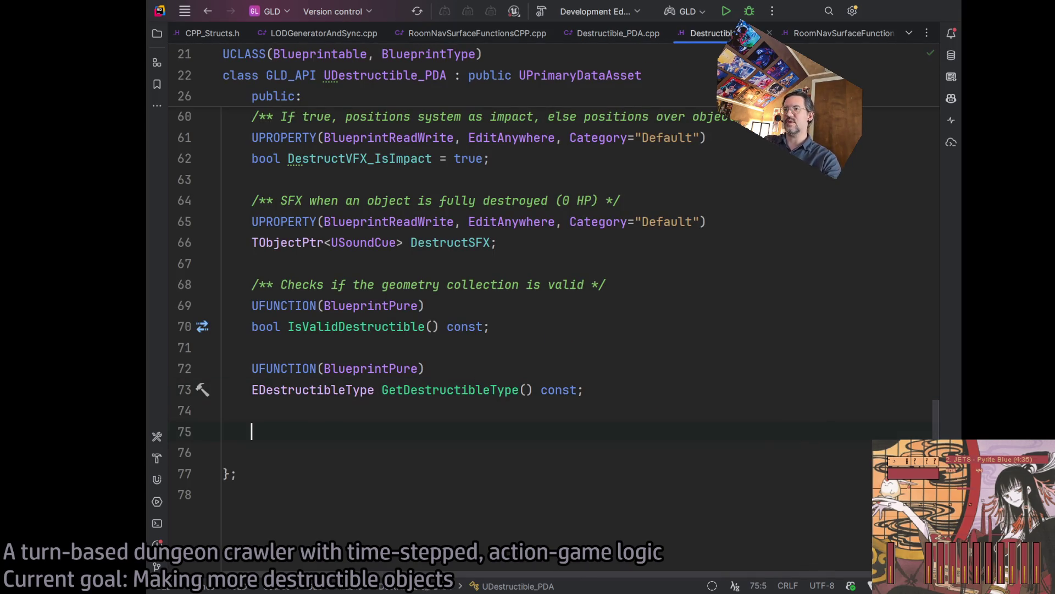
{"action": "type", "text": "UFUNCTION(BluePrintPur"}
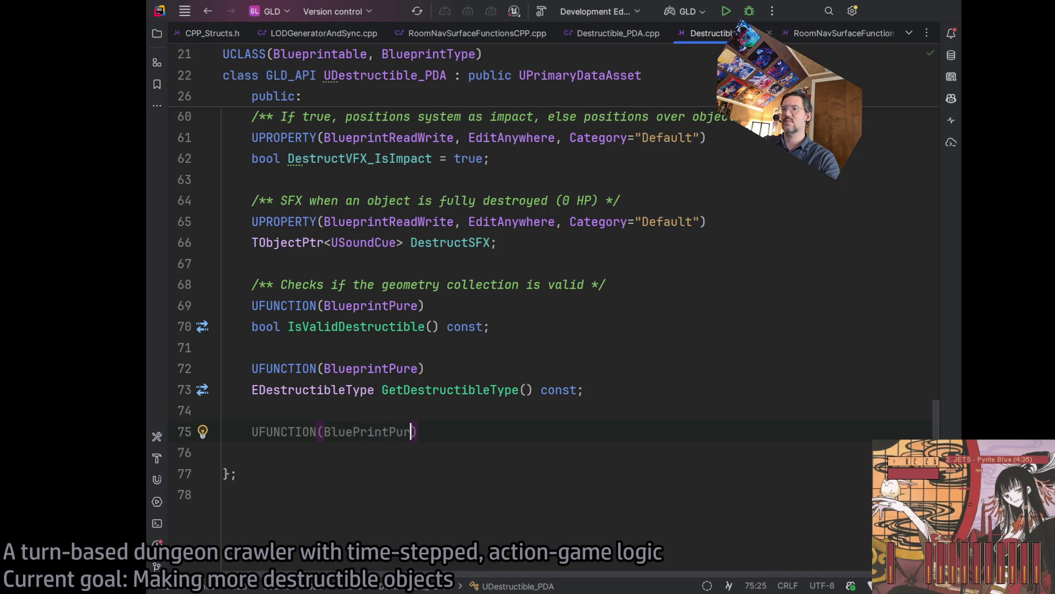
{"action": "type", "text": "e)"}
{"action": "key", "text": "Return"}
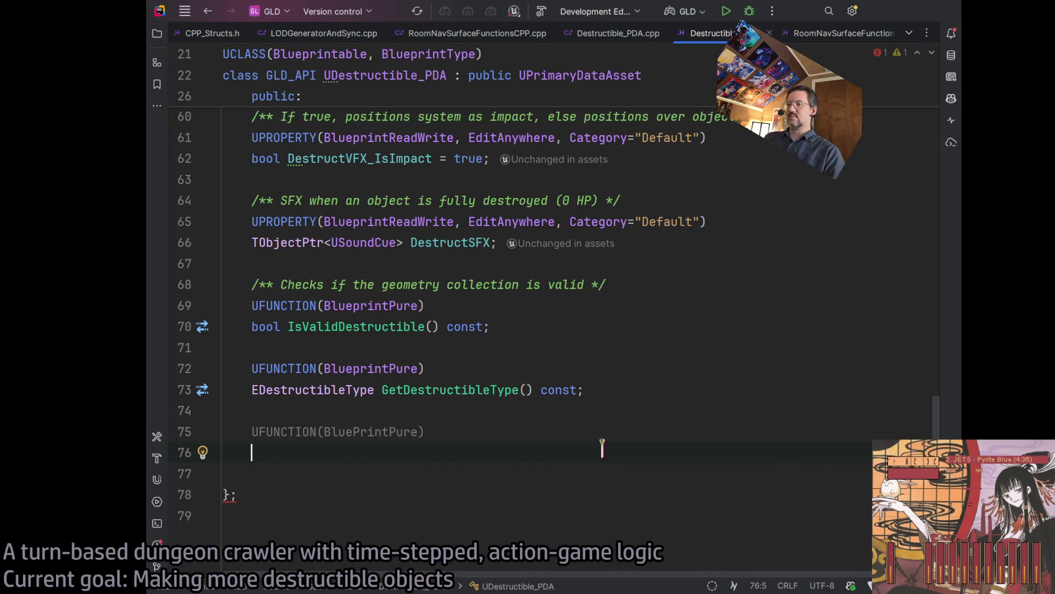
{"action": "type", "text": "Get"}
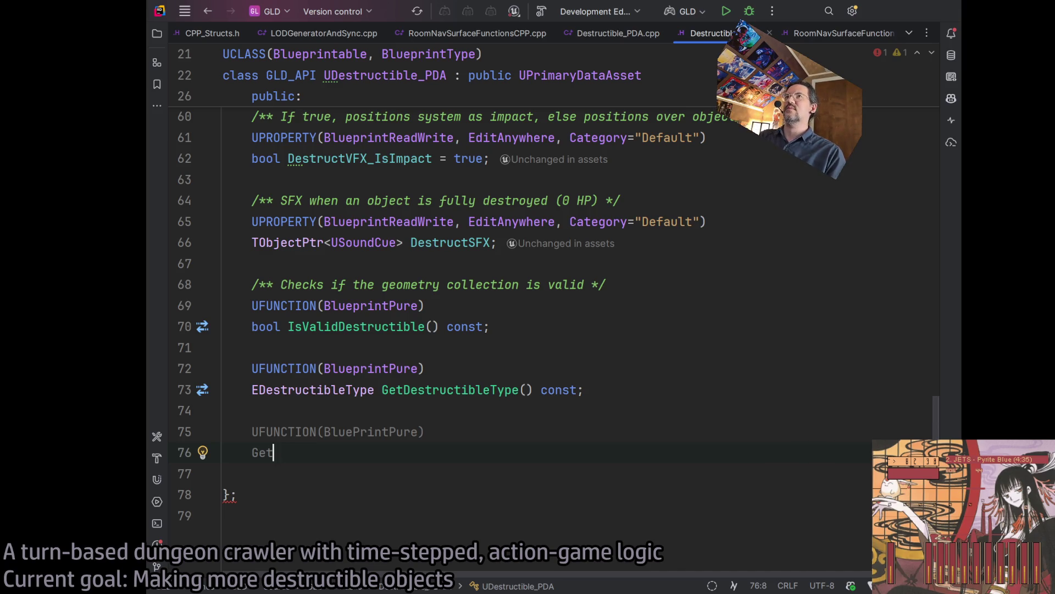
{"action": "type", "text": "StaticMesh"}
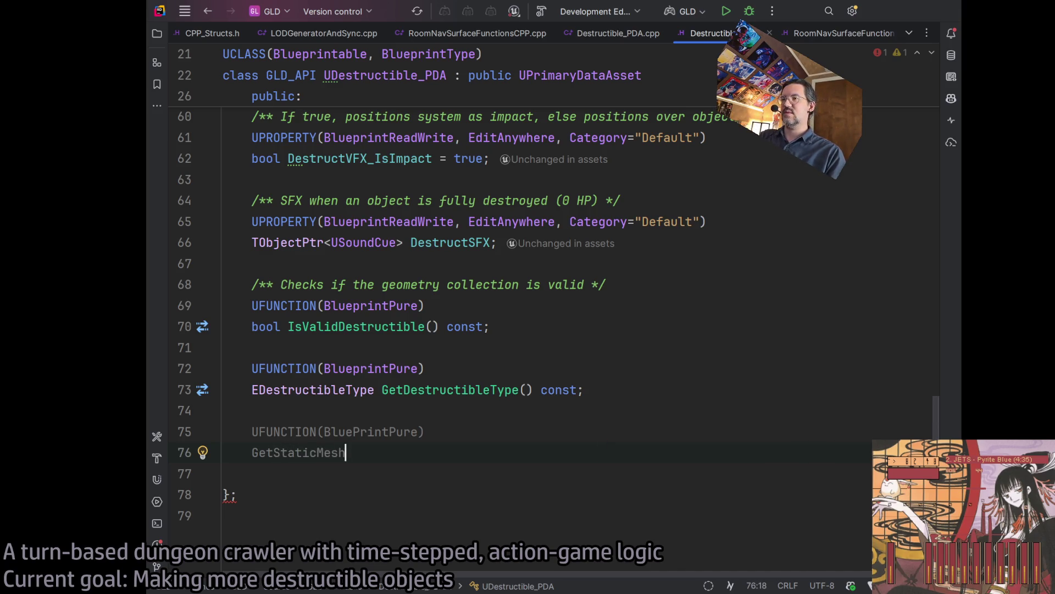
{"action": "type", "text": "("}
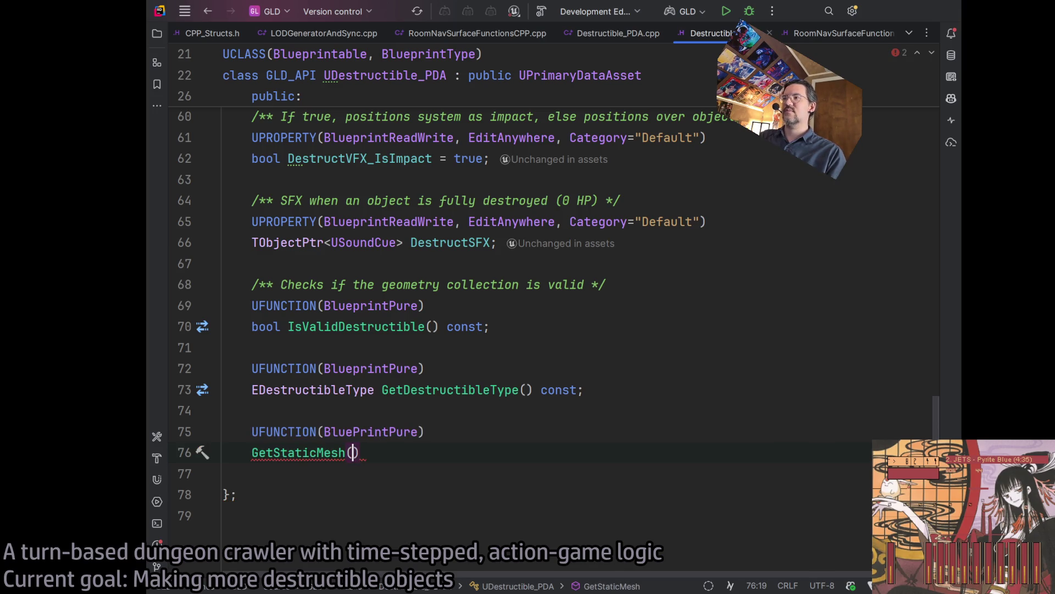
{"action": "type", "text": "UStaticMesh"}
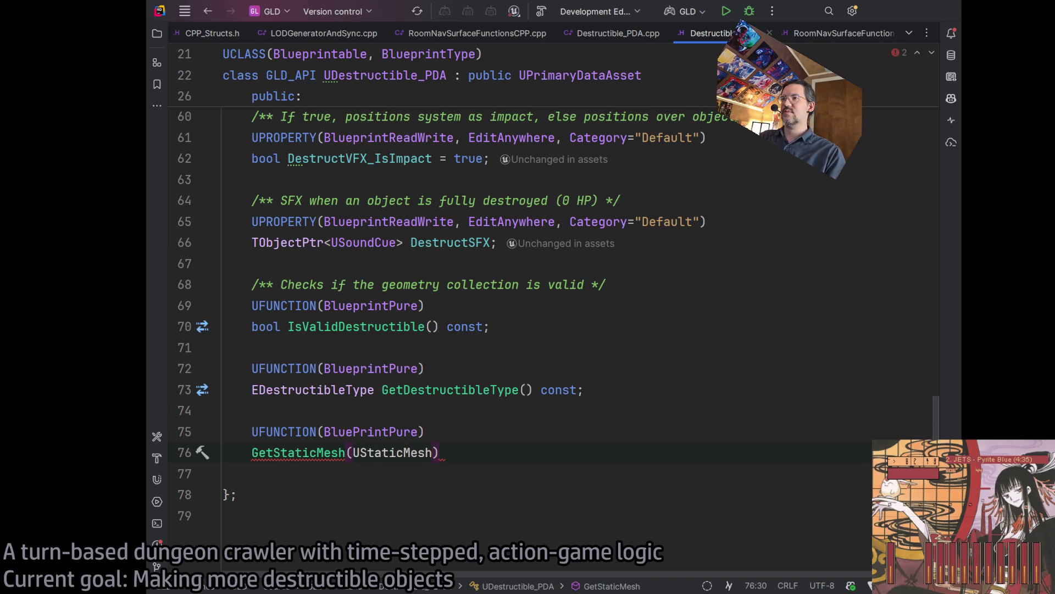
{"action": "type", "text": "* Mesh);"}
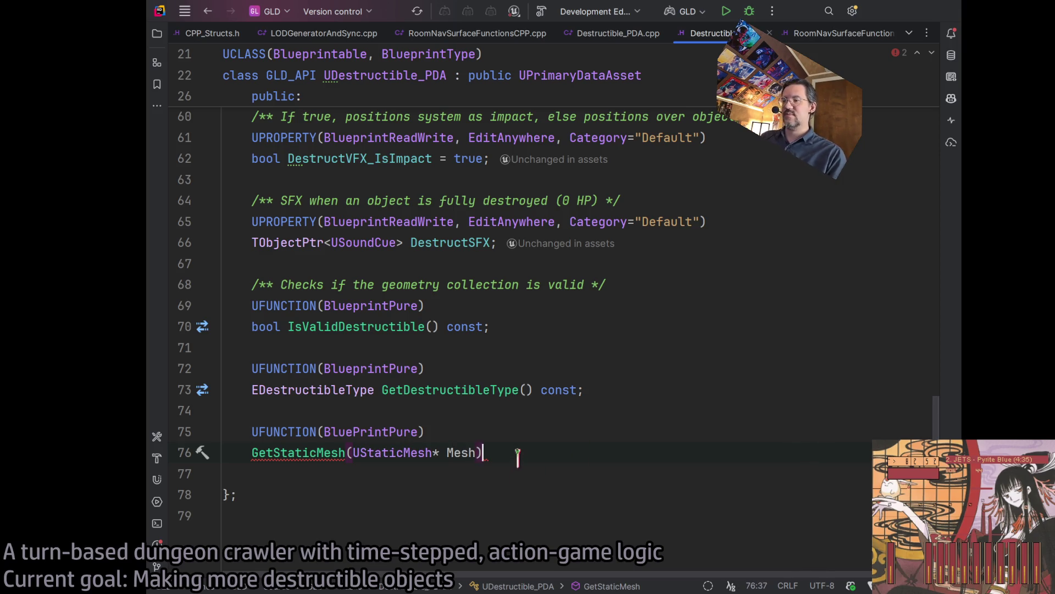
Insert an empty /** */ documentation comment above the GetStaticMesh UFUNCTION line.
{"action": "left_click", "coordinate": [449, 406]}
{"action": "key", "text": "Return"}
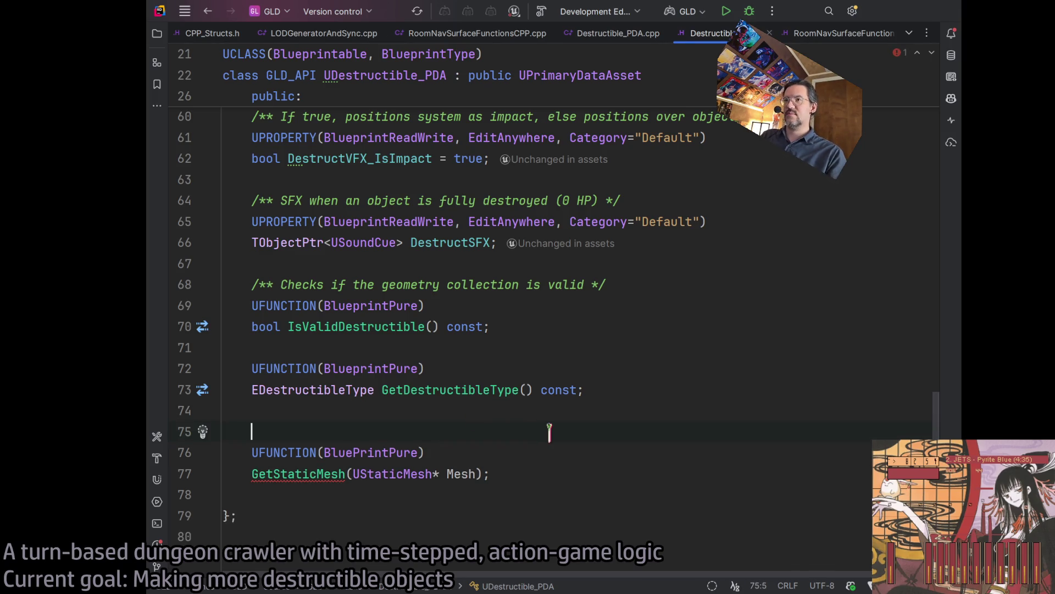
{"action": "type", "text": "//"}
{"action": "key", "text": "BackSpace"}
{"action": "key", "text": "BackSpace"}
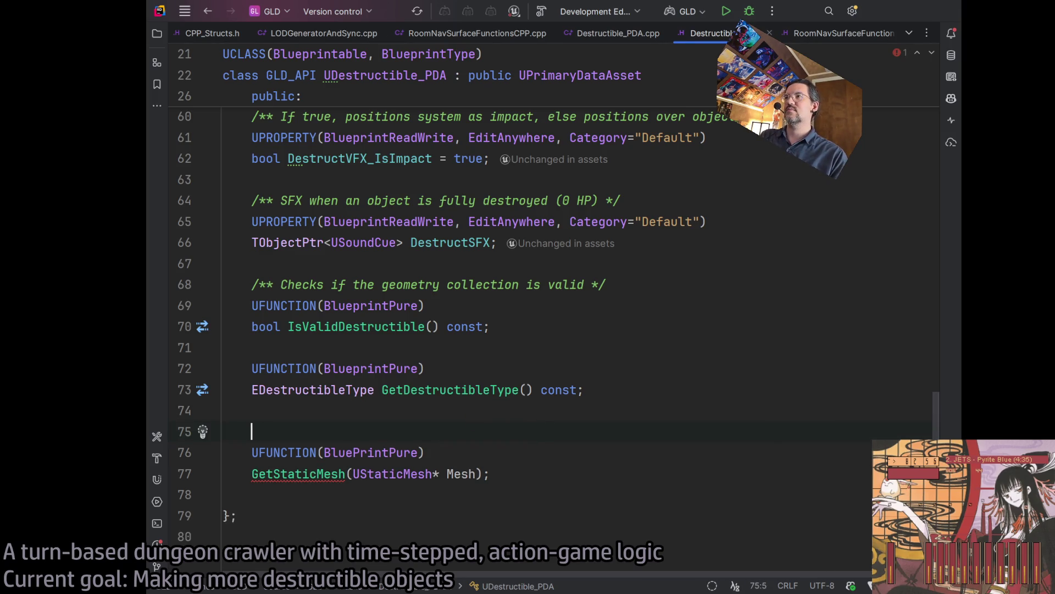
{"action": "type", "text": "** G */"}
{"action": "key", "text": "Left"}
{"action": "key", "text": "Left"}
{"action": "key", "text": "Left"}
{"action": "type", "text": "Ge"}
{"action": "key", "text": "BackSpace"}
{"action": "key", "text": "BackSpace"}
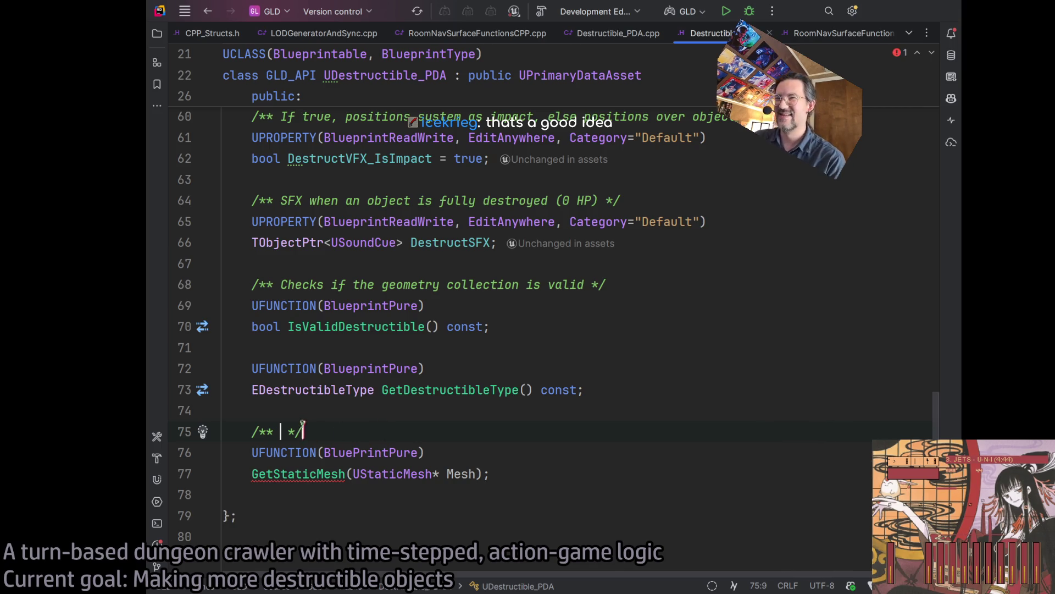
{"action": "left_click", "coordinate": [279, 431]}
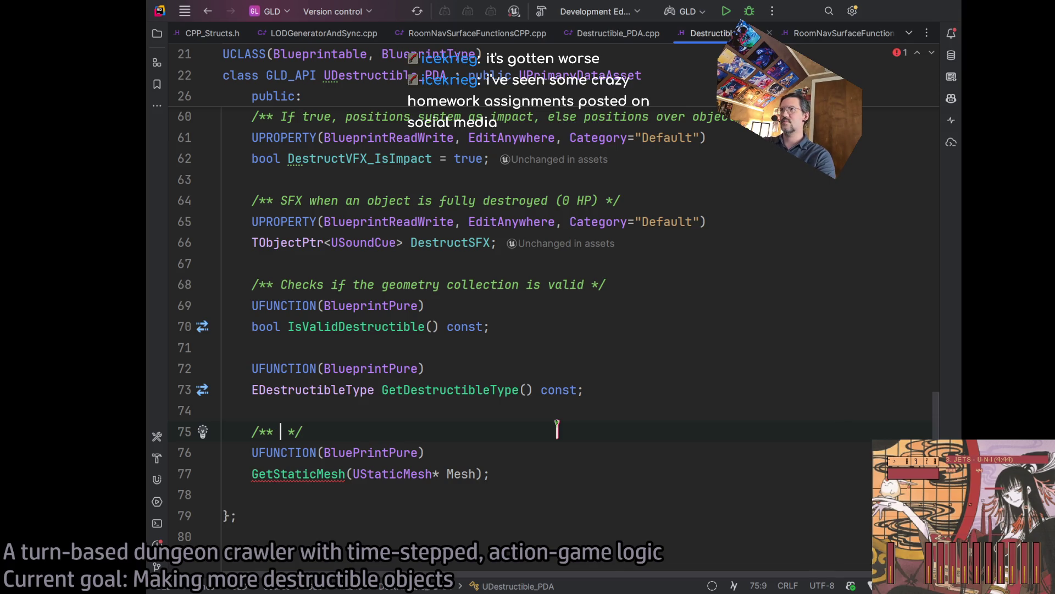
Write the GetStaticMesh comment 'If the mesh asset is a static type, physically simulated or not'.
{"action": "type", "text": "If the "}
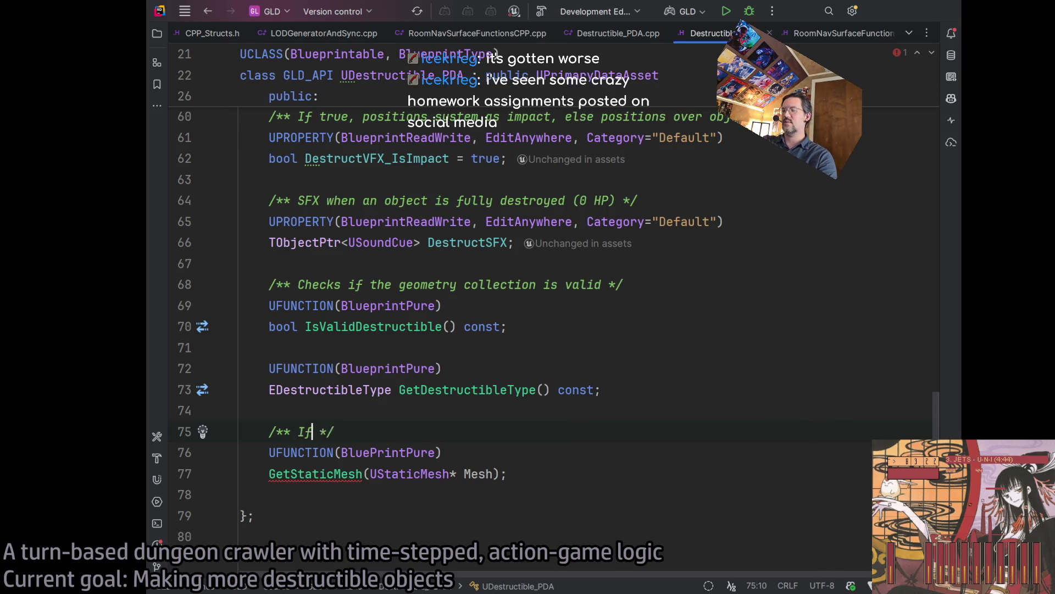
{"action": "type", "text": "mesh asset is  "}
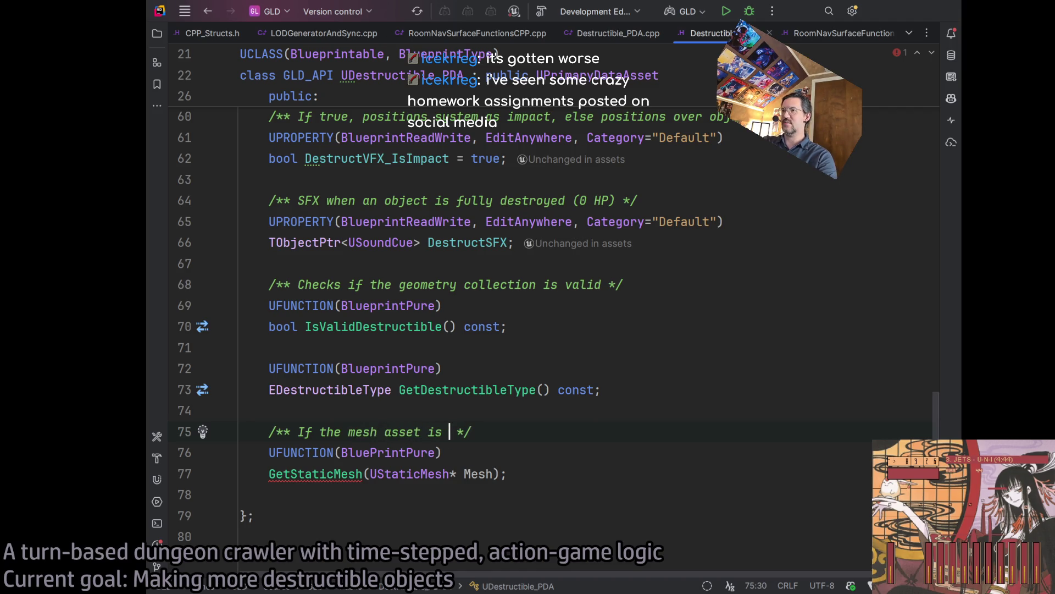
{"action": "type", "text": "a static type, physical or non-physical"}
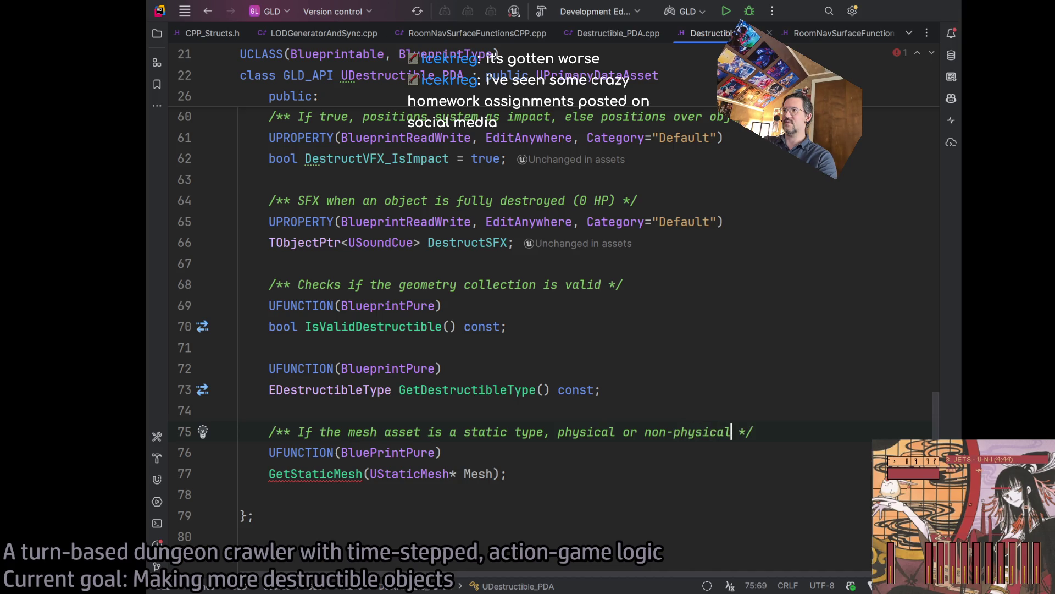
{"action": "key", "text": "ctrl+Left"}
{"action": "key", "text": "ctrl+Left"}
{"action": "key", "text": "ctrl+Left"}
{"action": "type", "text": "ly simulate"}
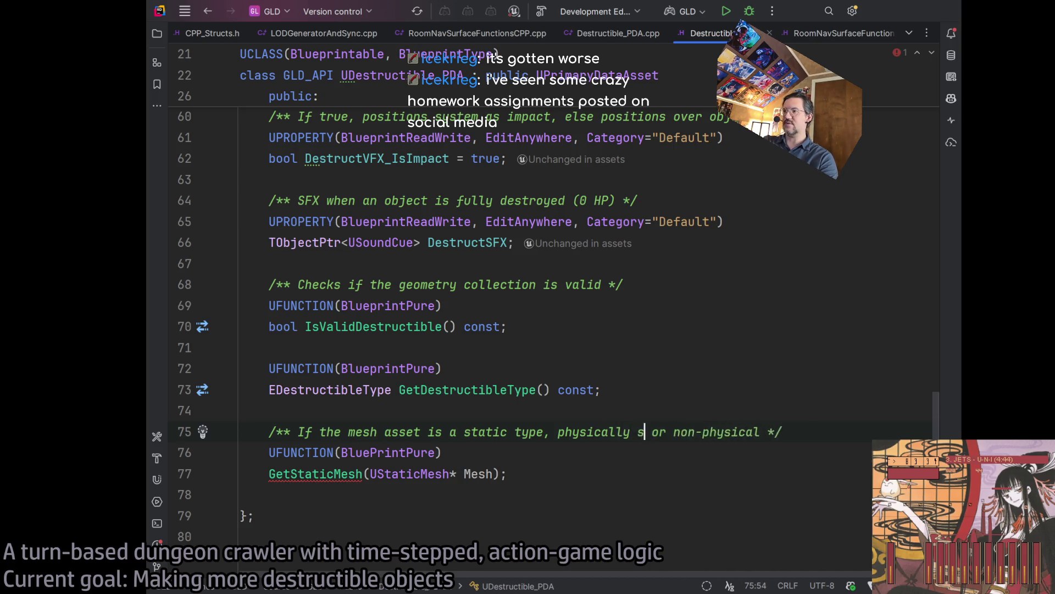
{"action": "type", "text": "d or not"}
{"action": "key", "text": "Delete"}
{"action": "key", "text": "Delete"}
{"action": "key", "text": "Delete"}
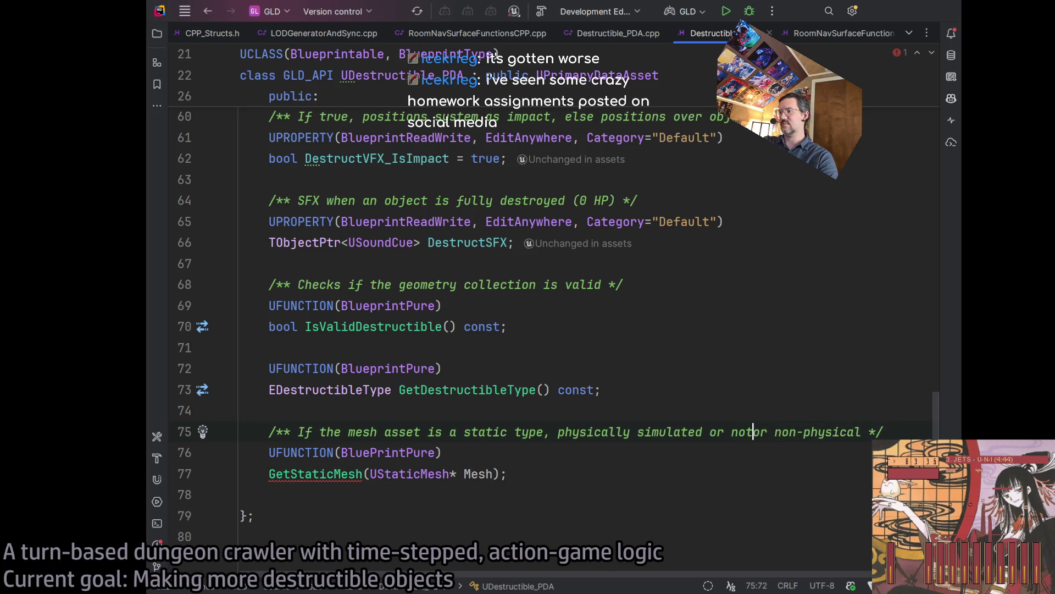
{"action": "key", "text": "Delete"}
{"action": "key", "text": "Delete"}
{"action": "key", "text": "Delete"}
{"action": "key", "text": "Left"}
{"action": "key", "text": "Left"}
{"action": "key", "text": "Left"}
{"action": "key", "text": "Left"}
{"action": "key", "text": "Left"}
{"action": "key", "text": "Left"}
{"action": "key", "text": "BackSpace"}
{"action": "key", "text": "BackSpace"}
{"action": "key", "text": "BackSpace"}
{"action": "key", "text": "BackSpace"}
Reword the comment to 'Retrieves the mesh asset if it is a static type, whether physically simulated or not'.
{"action": "type", "text": "Re"}
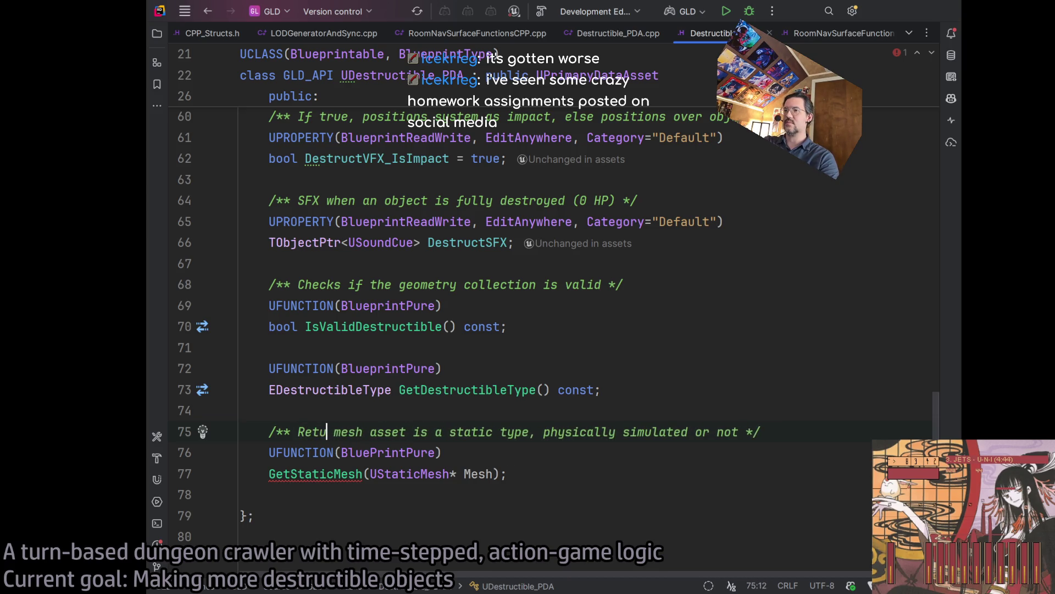
{"action": "type", "text": "trieves the"}
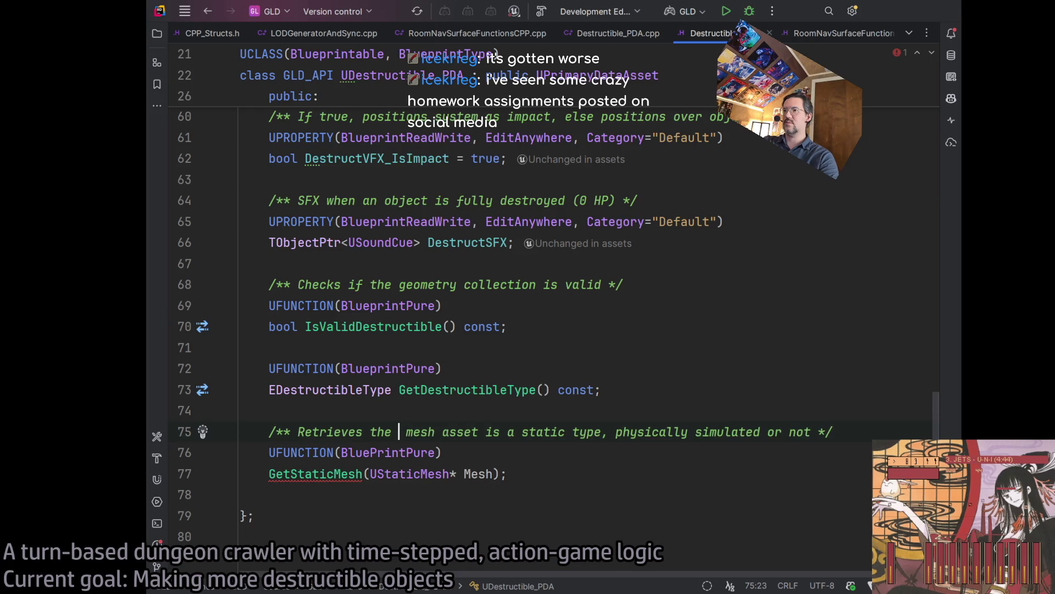
{"action": "key", "text": "Right"}
{"action": "key", "text": "Right"}
{"action": "key", "text": "Right"}
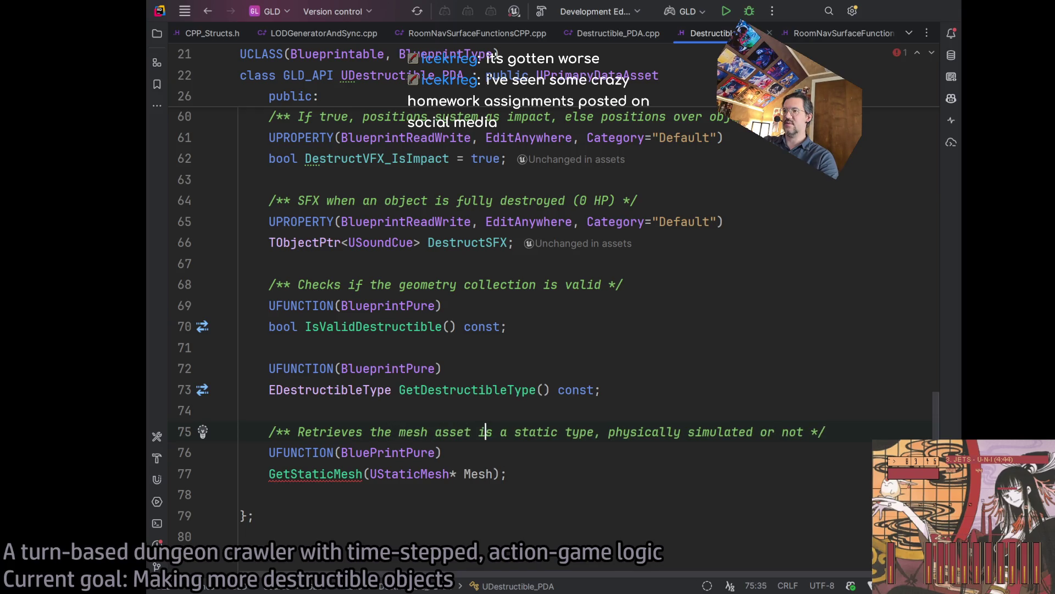
{"action": "key", "text": "Left"}
{"action": "type", "text": "if it"}
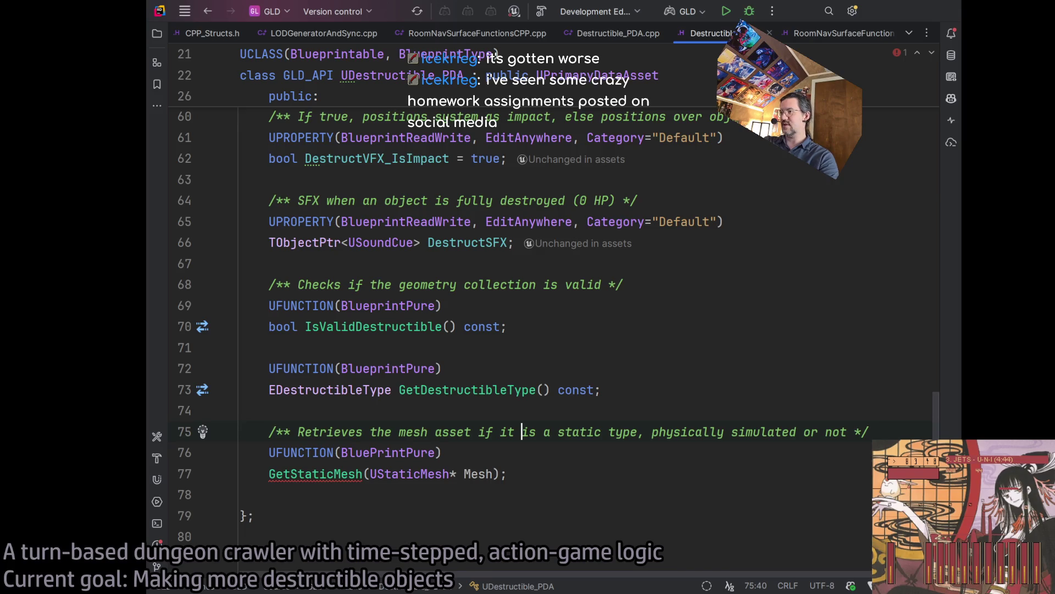
{"action": "left_click", "coordinate": [646, 431]}
{"action": "type", "text": "whe"}
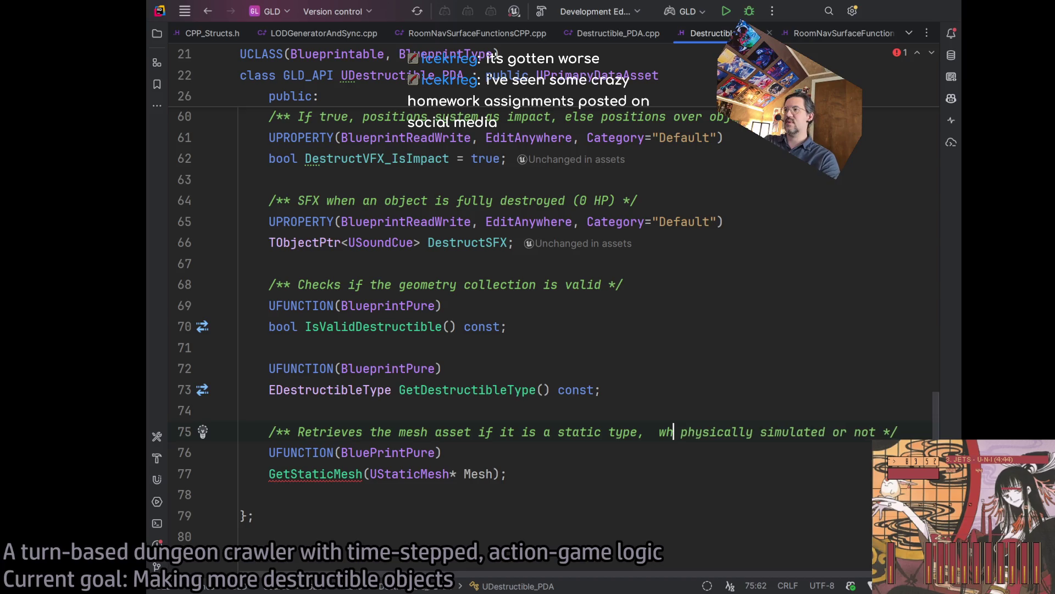
{"action": "type", "text": "ther"}
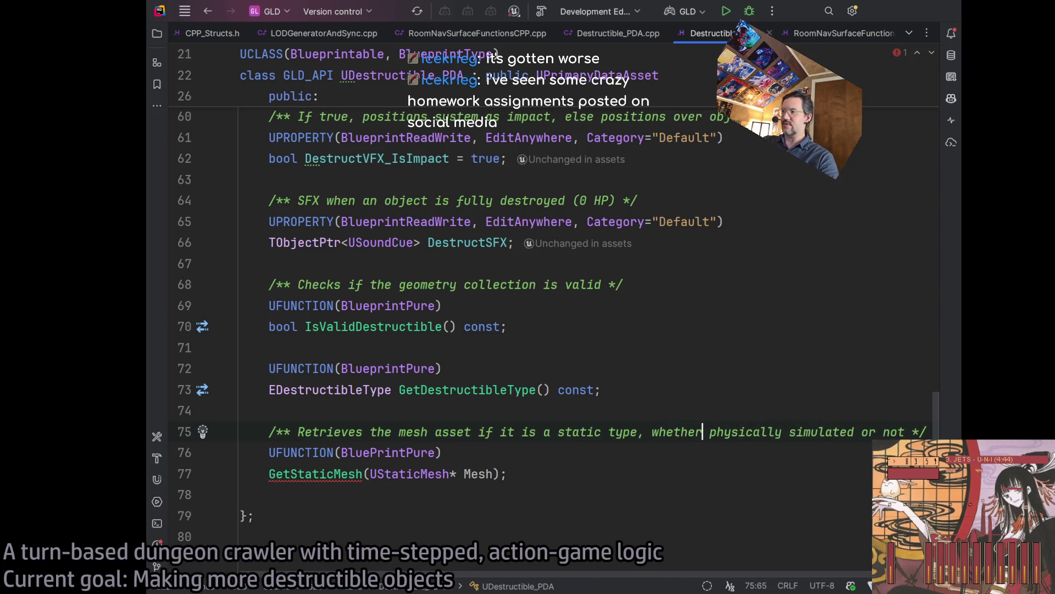
Begin a second GetStaticMesh parameter by adding a comma after the Mesh parameter.
{"action": "left_click", "coordinate": [435, 451]}
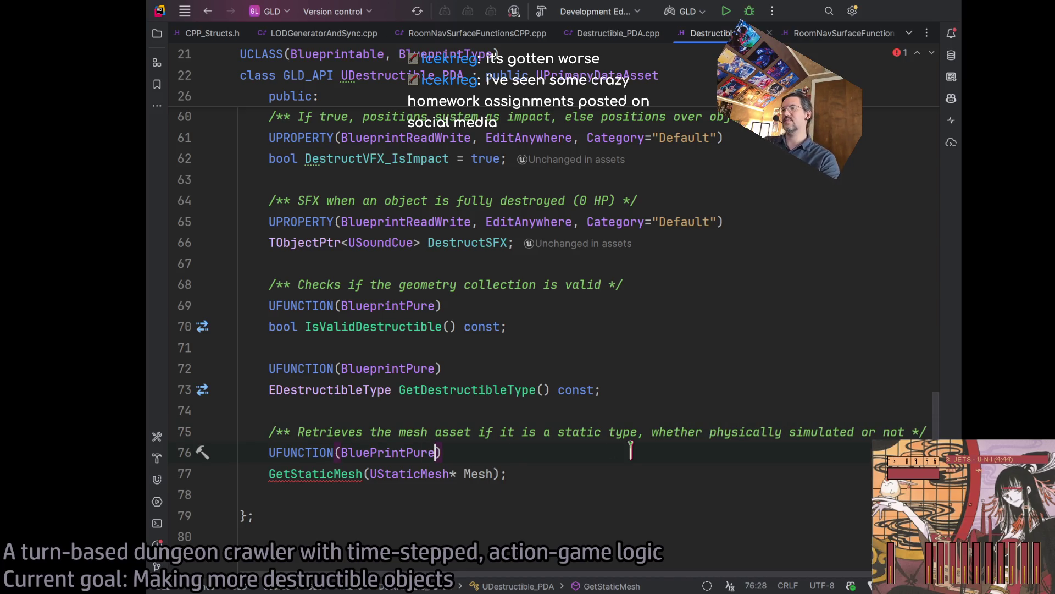
{"action": "key", "text": "Down"}
{"action": "key", "text": "End"}
{"action": "key", "text": "Left"}
{"action": "key", "text": "Left"}
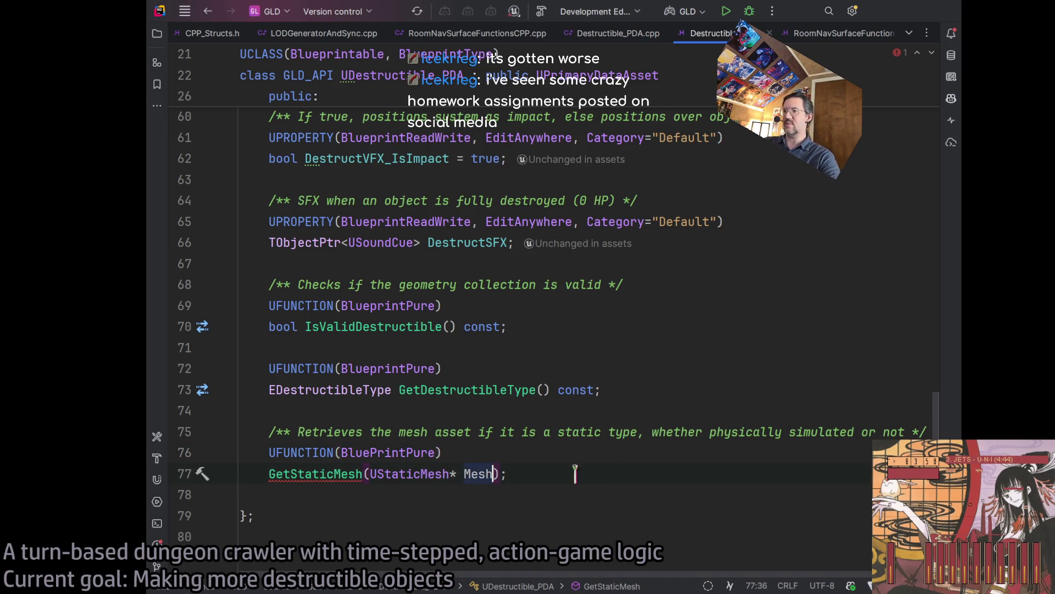
{"action": "type", "text": ","}
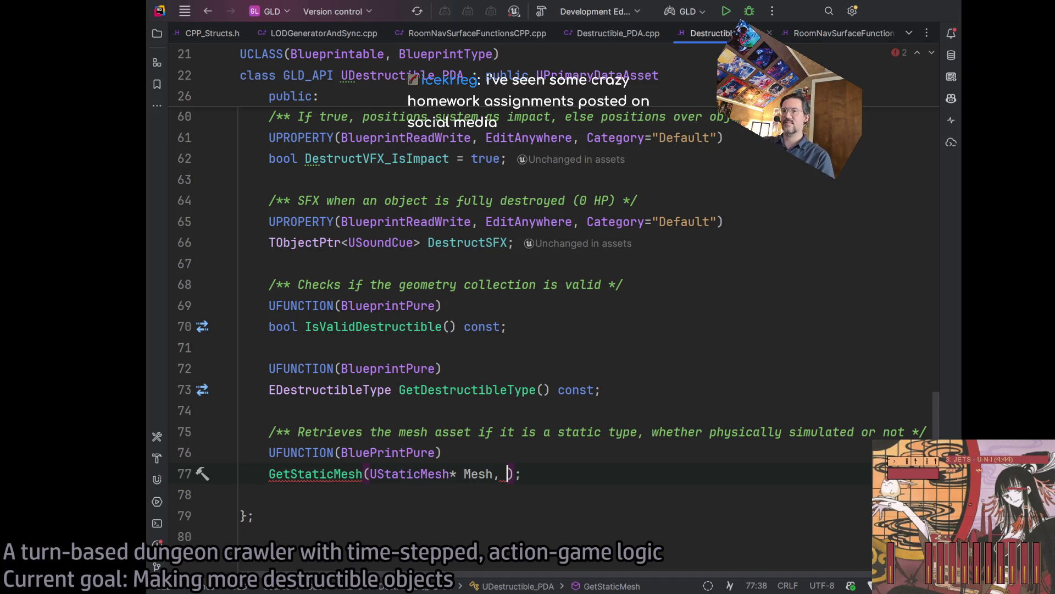
{"action": "key", "text": "alt+Tab"}
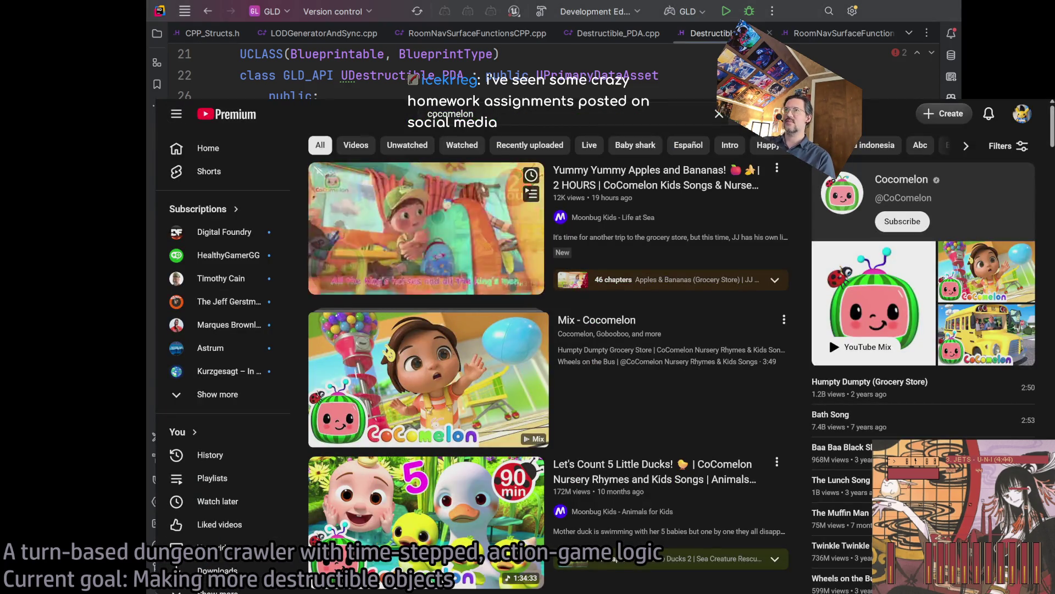
Go to the followed game-dev streamer's Videos tab and play 'Good lord have mercy. Little Sunday Development!'.
{"action": "key", "text": "alt+Tab"}
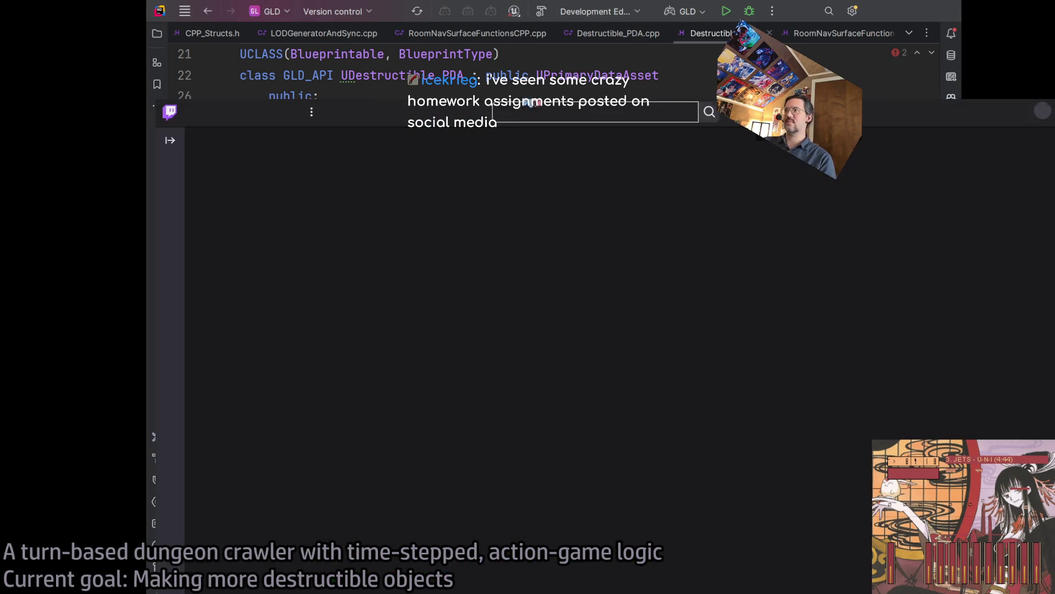
{"action": "scroll", "coordinate": [435, 175], "scroll_direction": "down", "scroll_amount": 2}
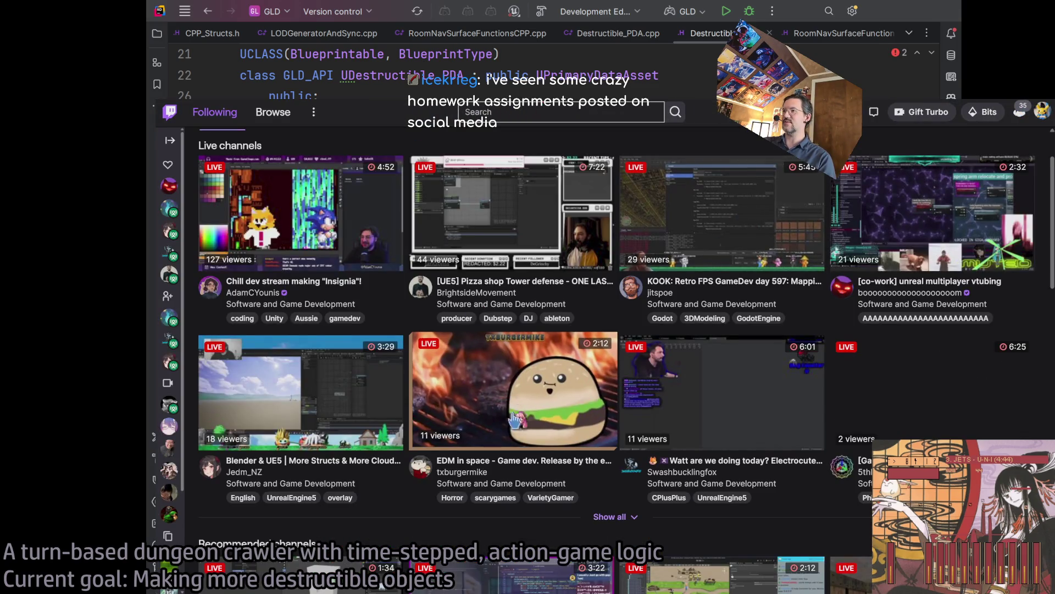
{"action": "left_click", "coordinate": [478, 473]}
{"action": "left_click", "coordinate": [204, 529]}
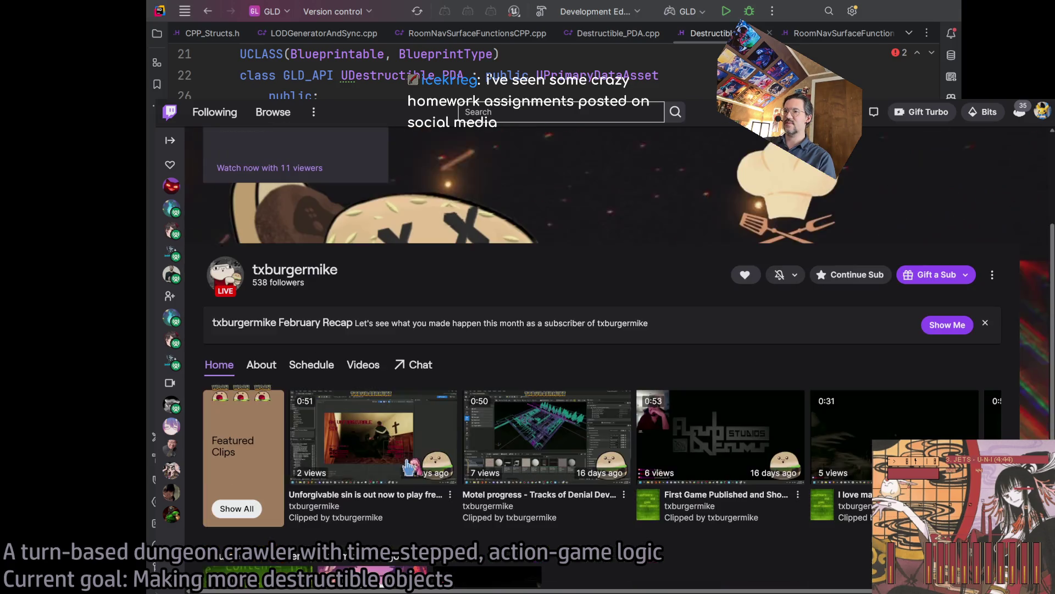
{"action": "scroll", "coordinate": [297, 303], "scroll_direction": "down", "scroll_amount": 3}
{"action": "left_click", "coordinate": [363, 365]}
{"action": "scroll", "coordinate": [488, 358], "scroll_direction": "down", "scroll_amount": 2}
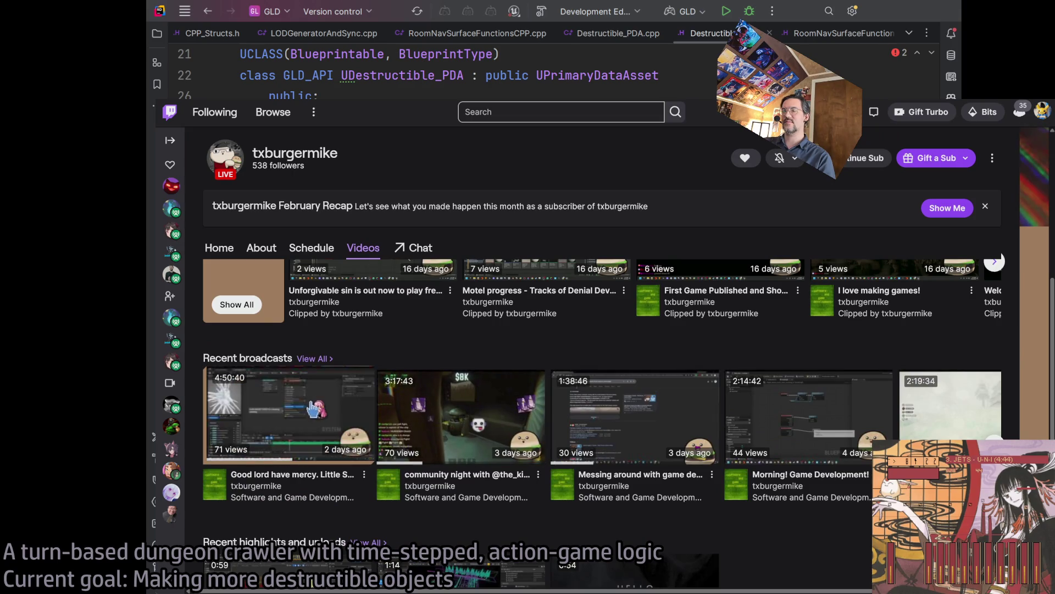
{"action": "left_click", "coordinate": [340, 418]}
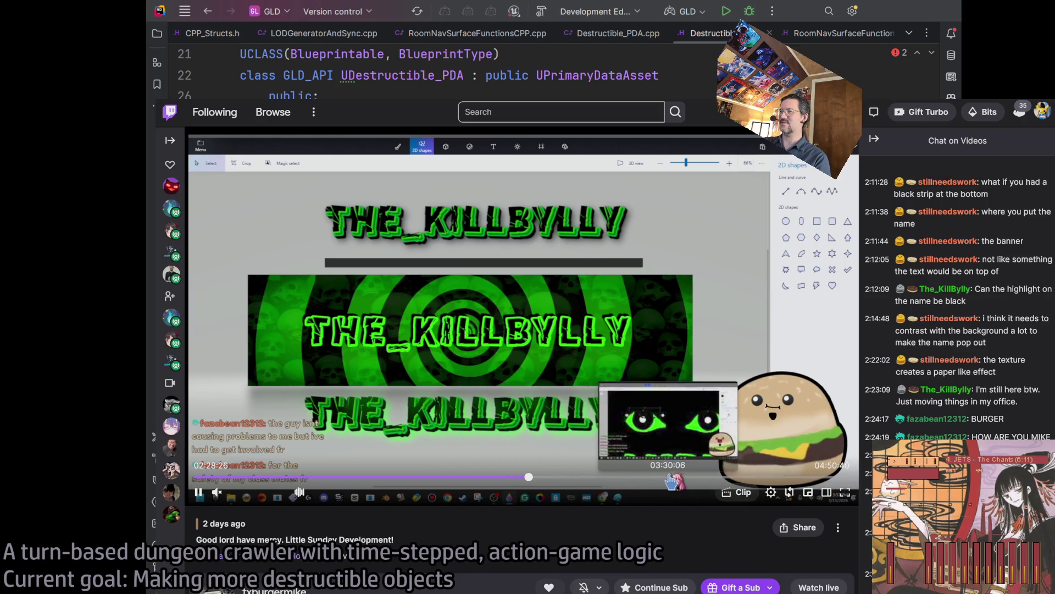
Skip ahead through the broadcast, pause it, and return to Rider's Destructible_PDA.h.
{"action": "left_click", "coordinate": [684, 483]}
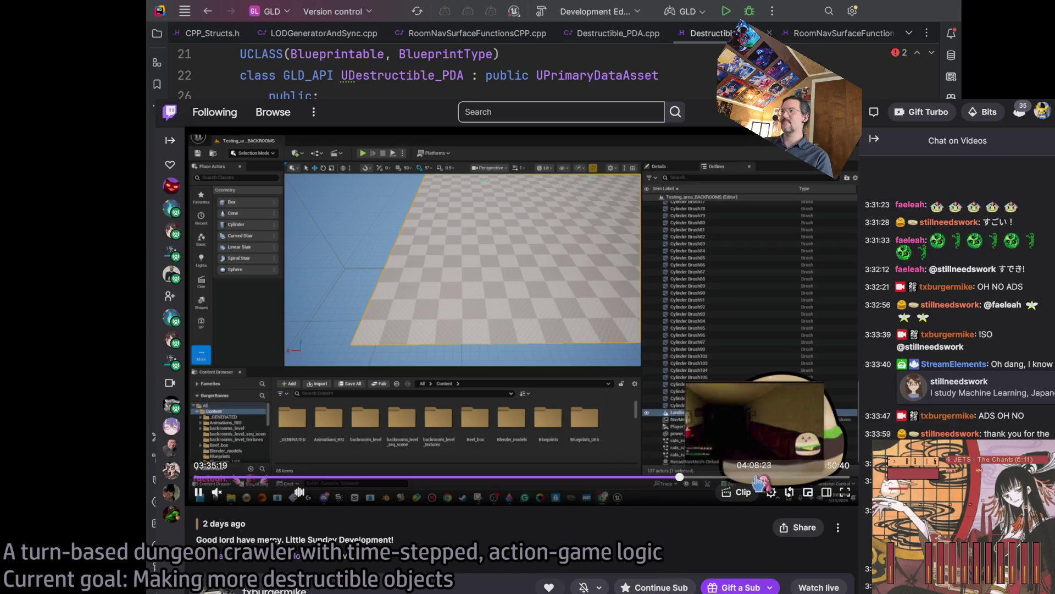
{"action": "left_click", "coordinate": [793, 482]}
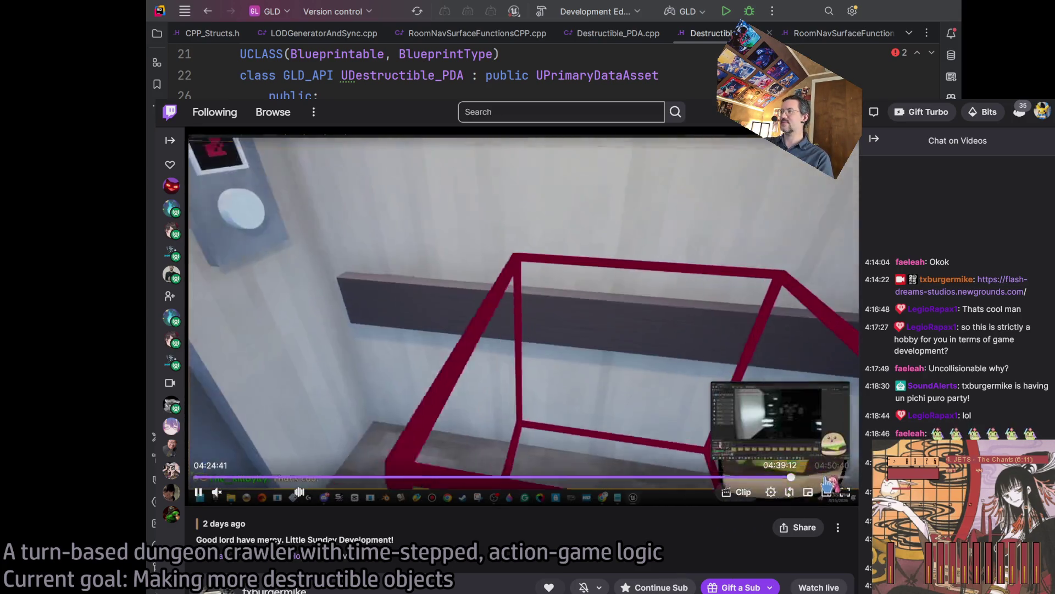
{"action": "left_click", "coordinate": [829, 477]}
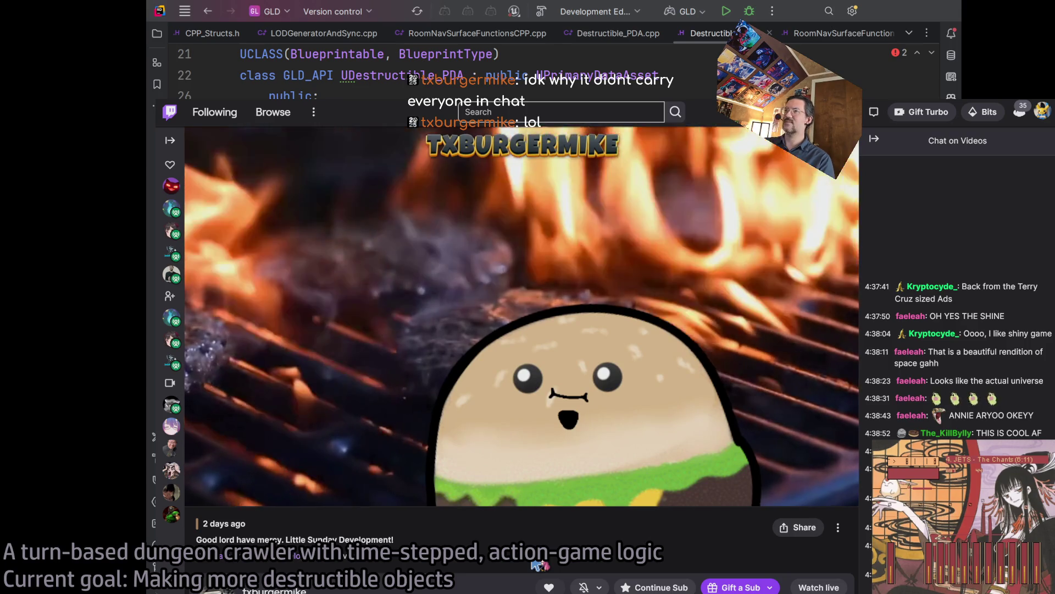
{"action": "left_click", "coordinate": [271, 374]}
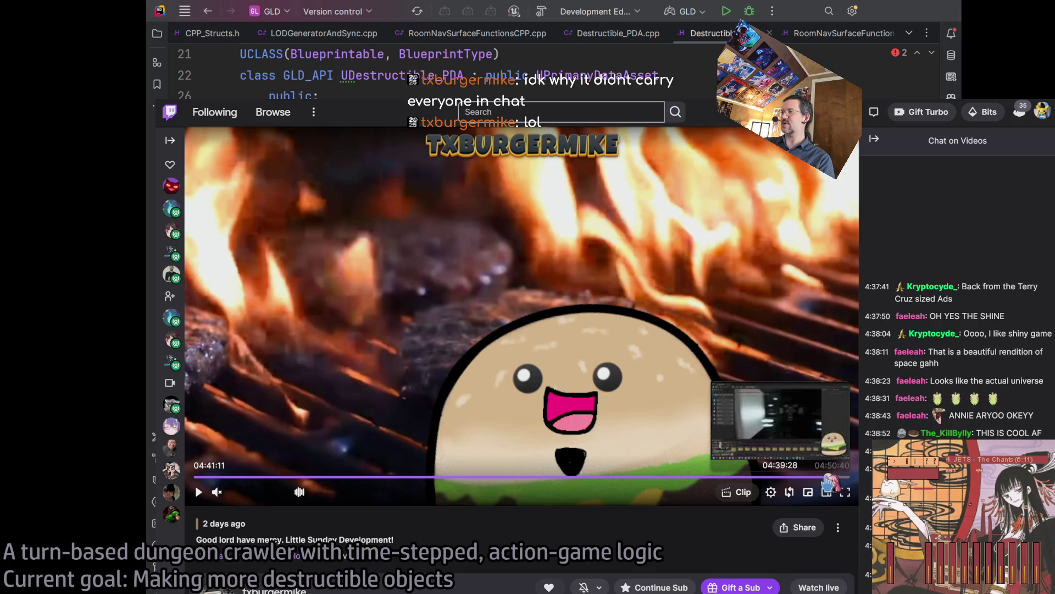
{"action": "key", "text": "super+Tab"}
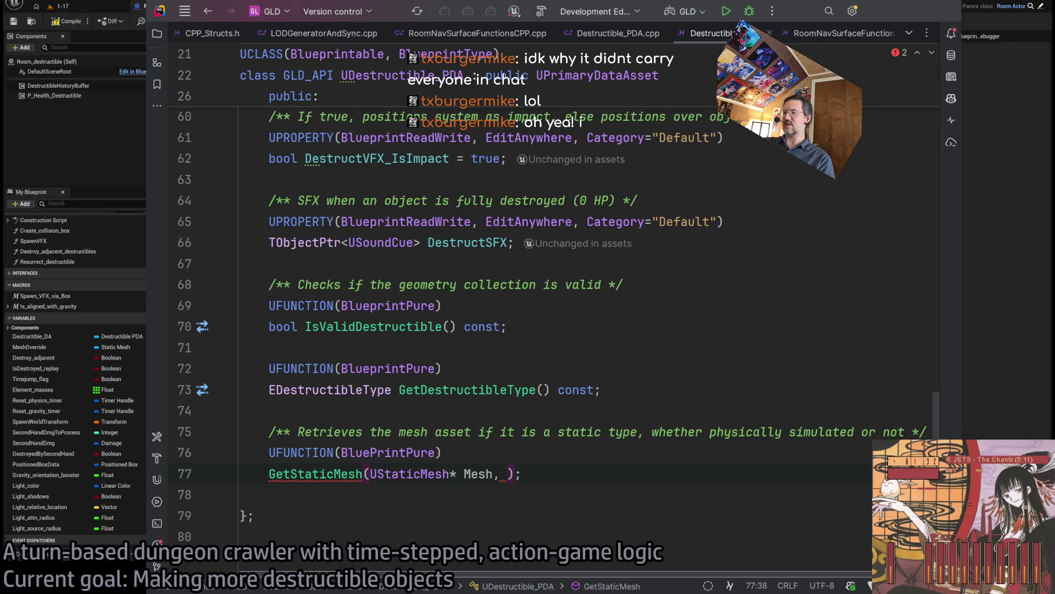
{"action": "key", "text": "alt+Tab"}
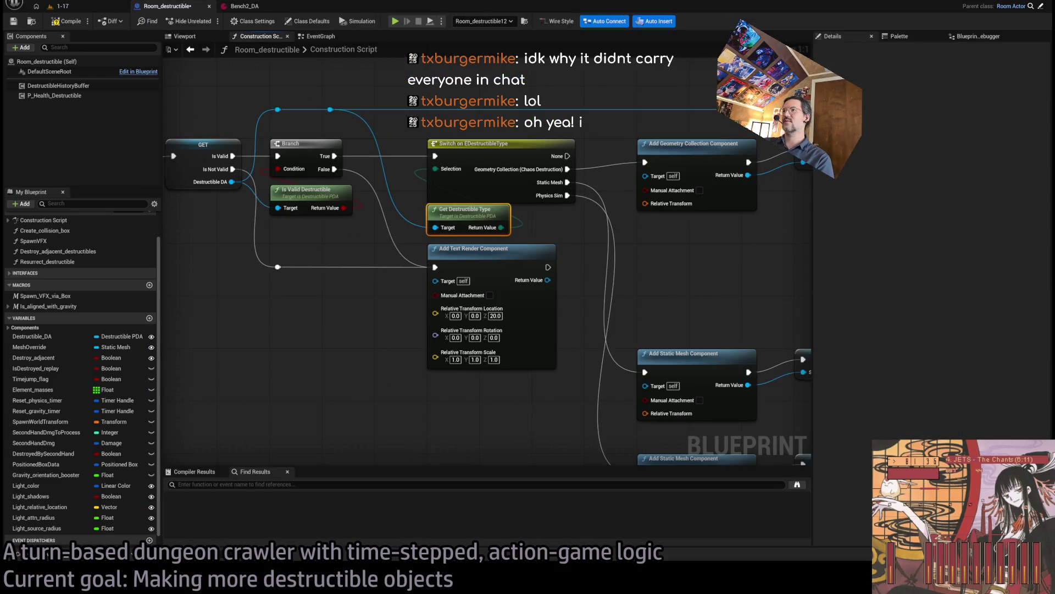
{"action": "scroll", "coordinate": [375, 358], "scroll_direction": "down", "scroll_amount": 2}
{"action": "mouse_move", "coordinate": [405, 365]}
{"action": "left_mouse_down"}
{"action": "mouse_move", "coordinate": [482, 375]}
{"action": "mouse_move", "coordinate": [434, 369]}
{"action": "left_mouse_up"}
{"action": "scroll", "coordinate": [591, 290], "scroll_direction": "up", "scroll_amount": 3}
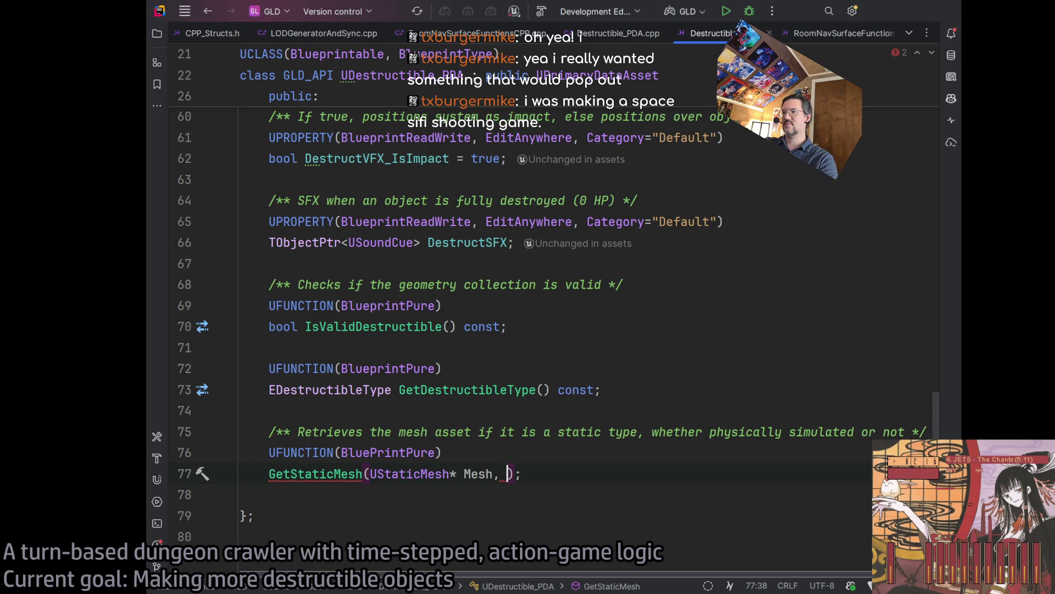
Change the declaration to 'UStaticMesh* GetStaticMesh(UStaticMesh* MeshOverride);'.
{"action": "key", "text": "BackSpace"}
{"action": "key", "text": "BackSpace"}
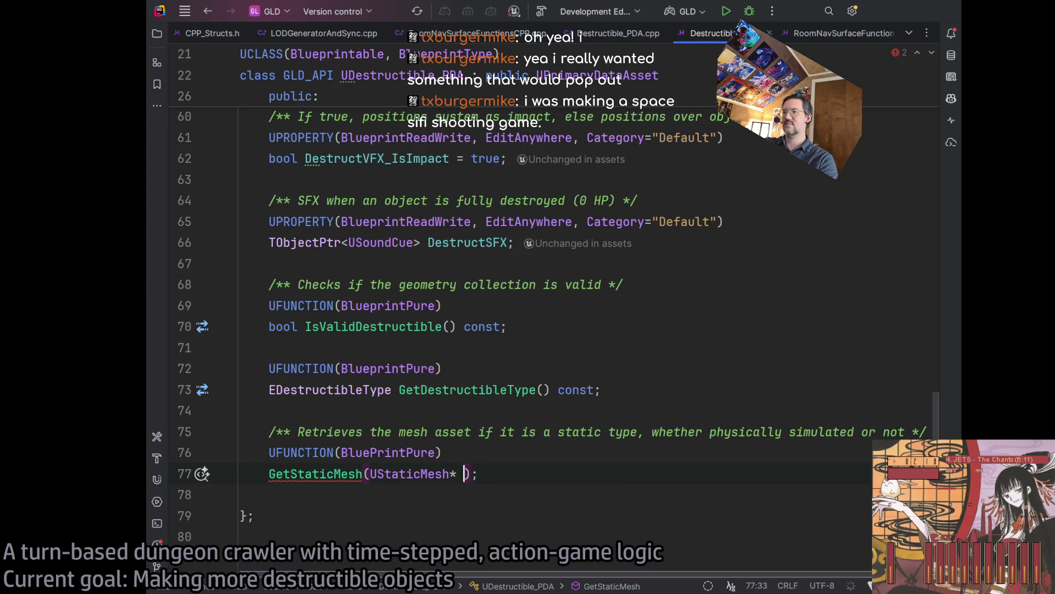
{"action": "type", "text": "MeshOverride"}
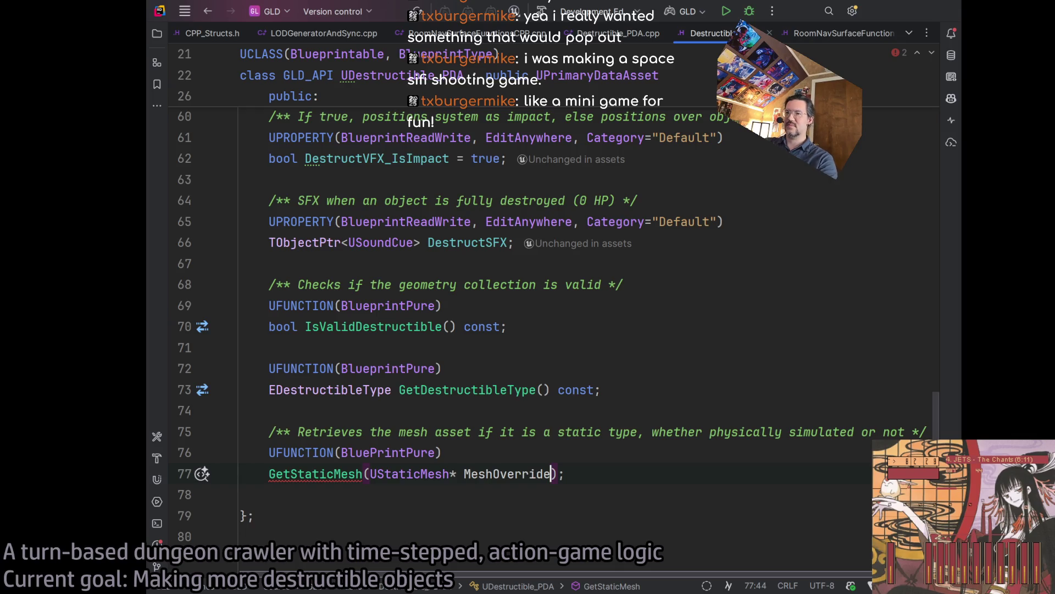
{"action": "key", "text": "Home"}
{"action": "type", "text": "UStat"}
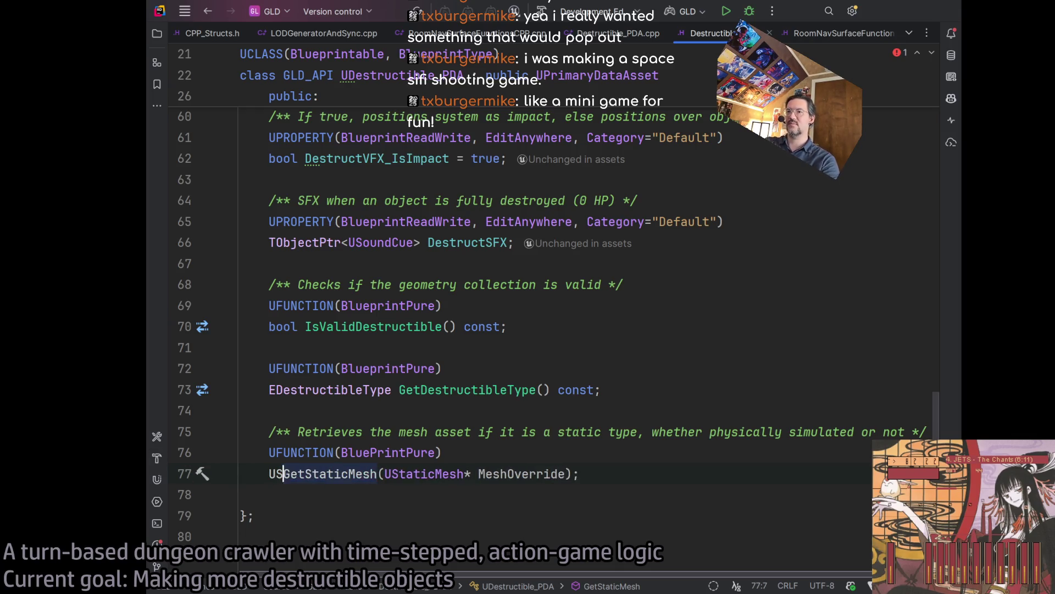
{"action": "type", "text": "icMesh*"}
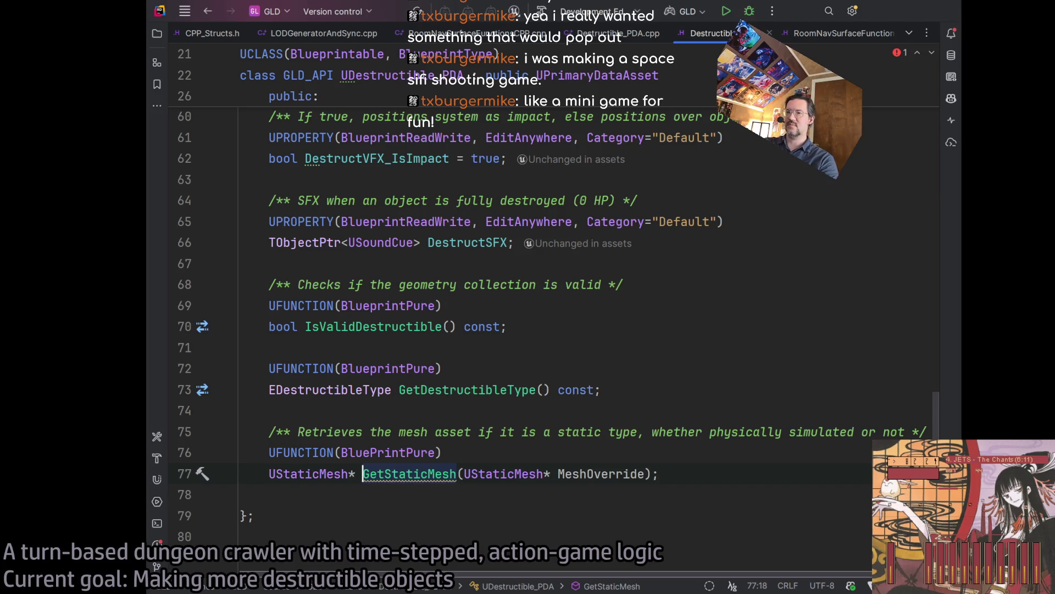
{"action": "key", "text": "End"}
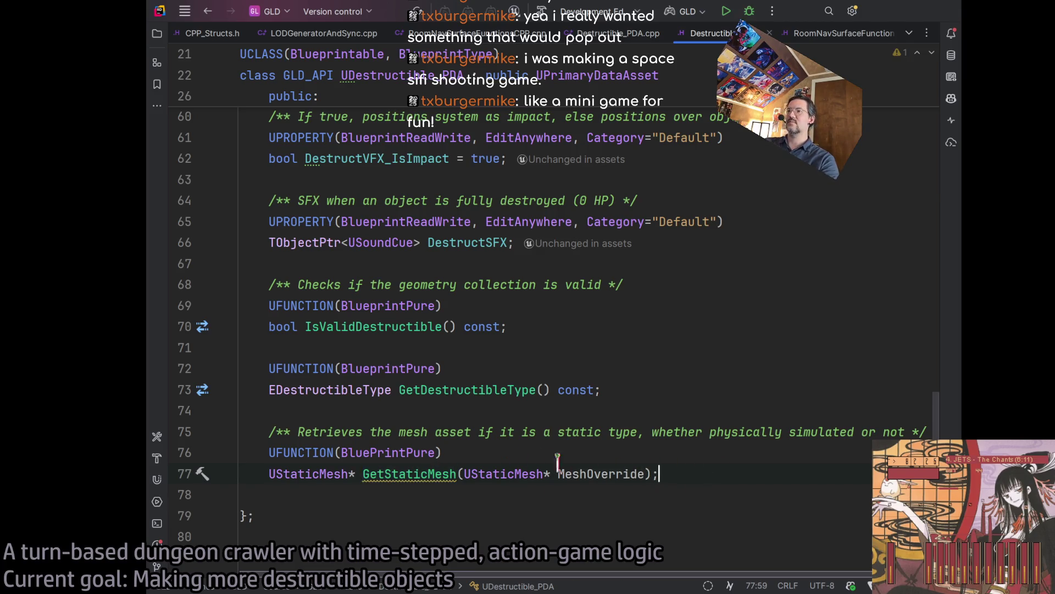
{"action": "scroll", "coordinate": [503, 449], "scroll_direction": "up", "scroll_amount": 6}
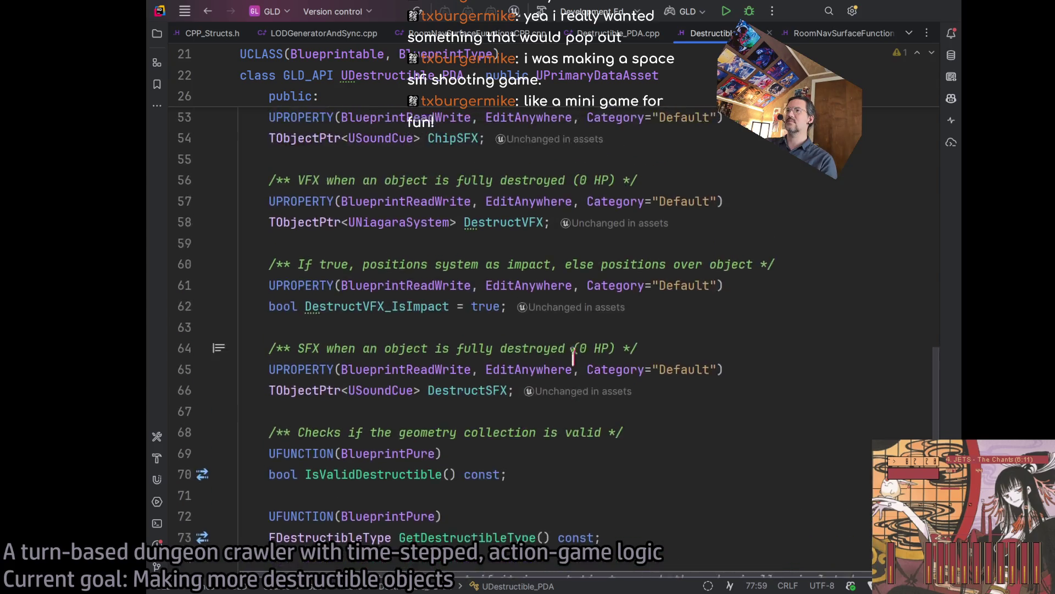
{"action": "scroll", "coordinate": [573, 355], "scroll_direction": "down", "scroll_amount": 7}
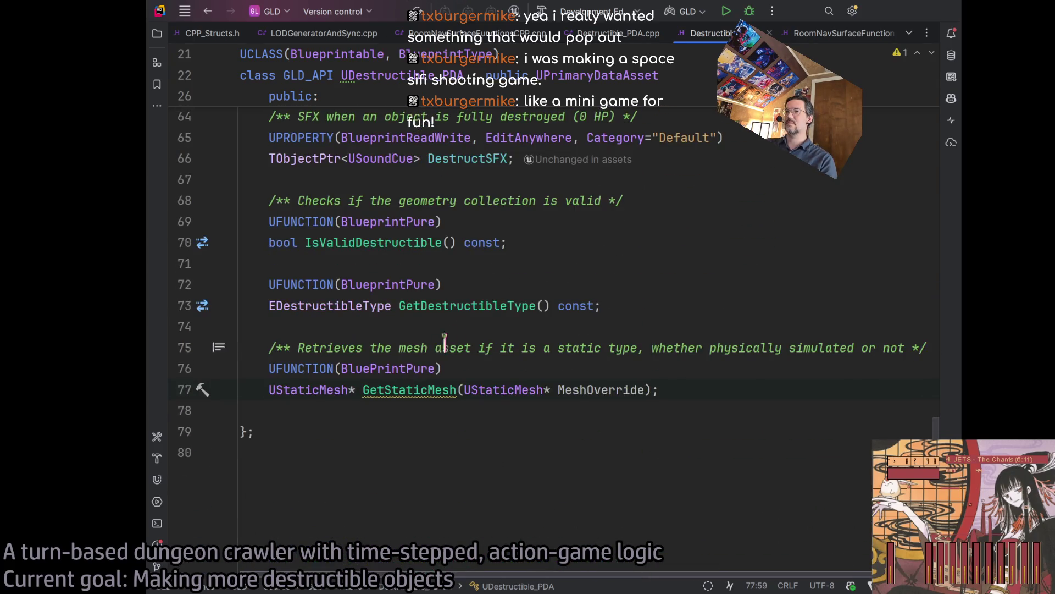
{"action": "left_click", "coordinate": [429, 368]}
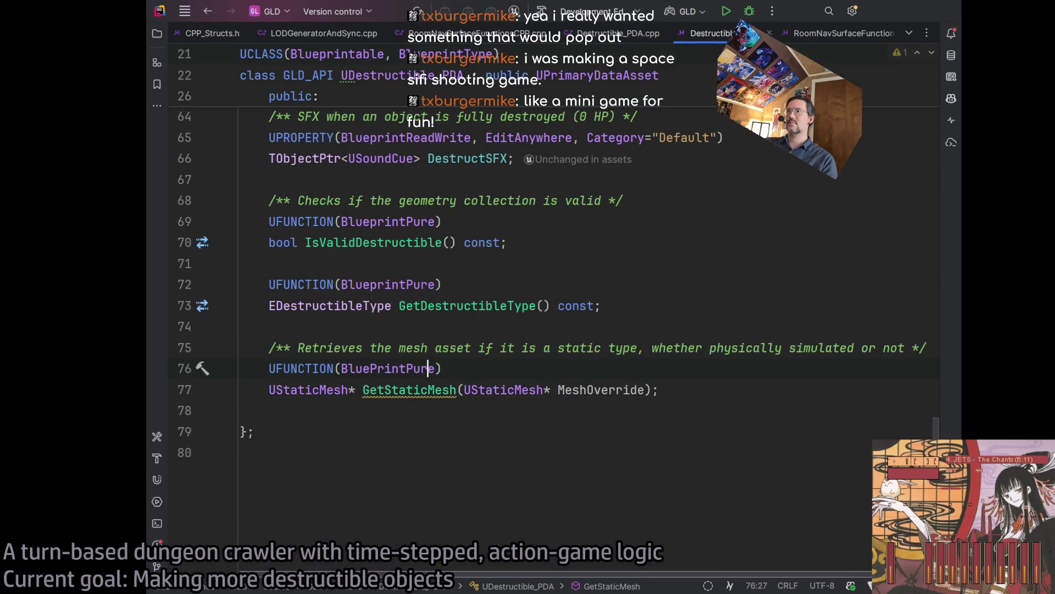
Close LODGeneratorAndSync.h/.cpp, RoomNavSurfaceFunctionsCPP.cpp and Destructible_PDA.cpp, keeping Destructible_PDA.h.
{"action": "left_click", "coordinate": [898, 33]}
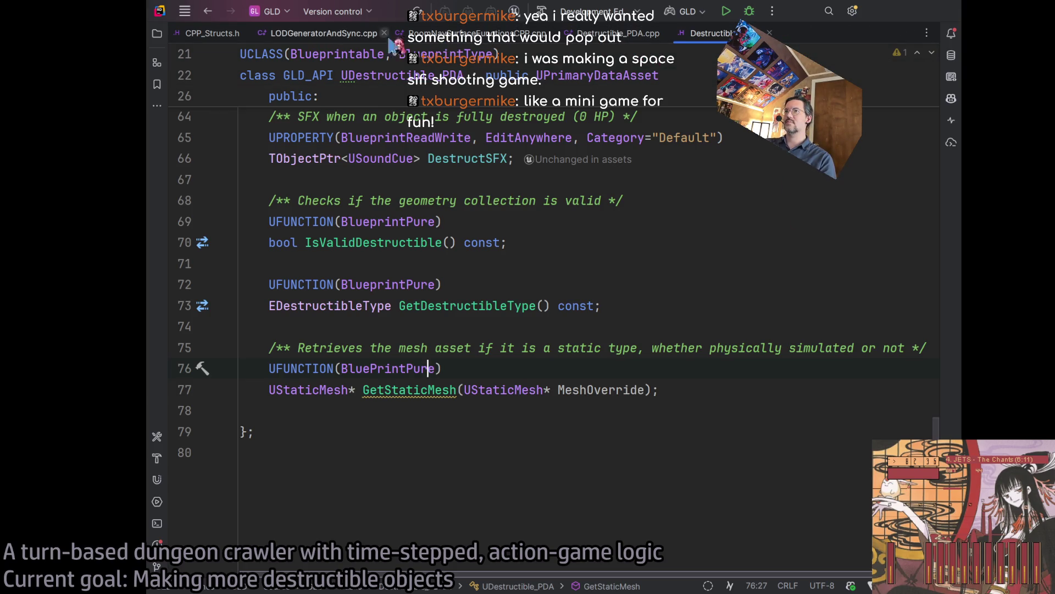
{"action": "left_click", "coordinate": [439, 37]}
{"action": "middle_click", "coordinate": [440, 34]}
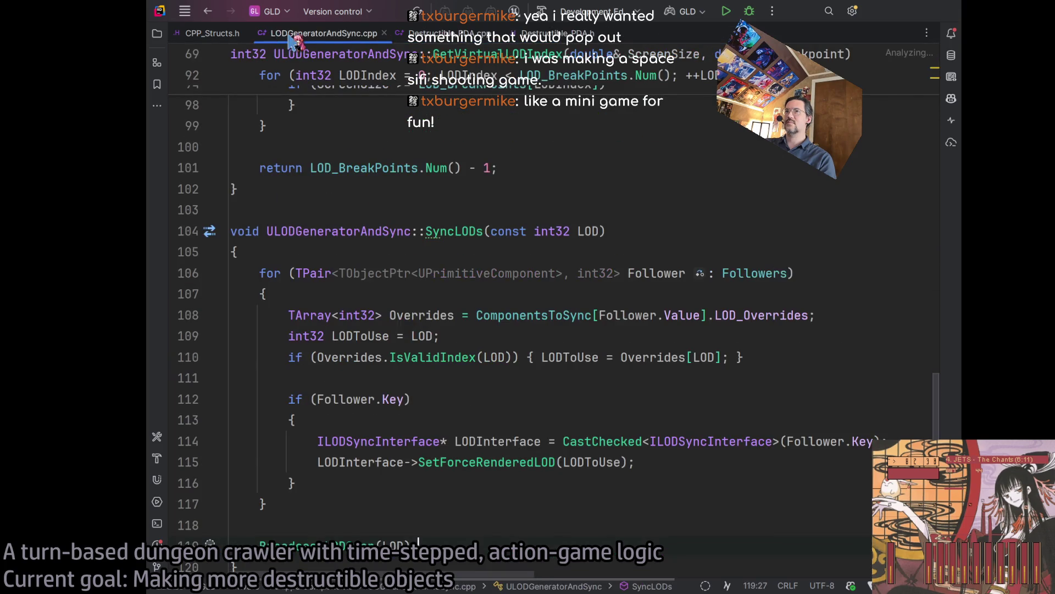
{"action": "middle_click", "coordinate": [264, 35]}
{"action": "left_click", "coordinate": [285, 36]}
{"action": "middle_click", "coordinate": [285, 34]}
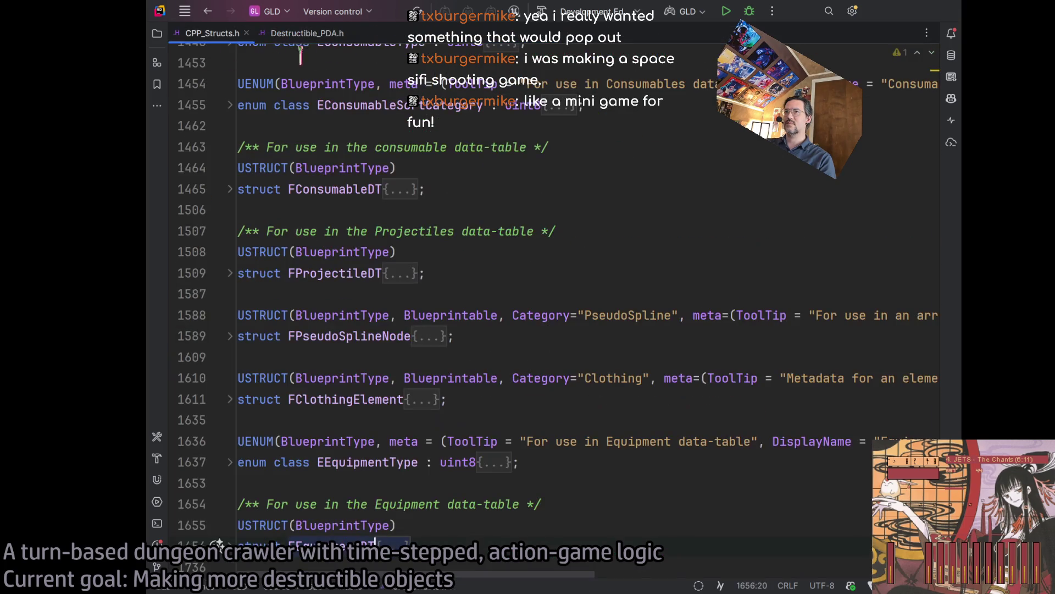
{"action": "left_click", "coordinate": [321, 35]}
Open CPP_function_library.h from the Bookmarks list.
{"action": "left_click", "coordinate": [156, 33]}
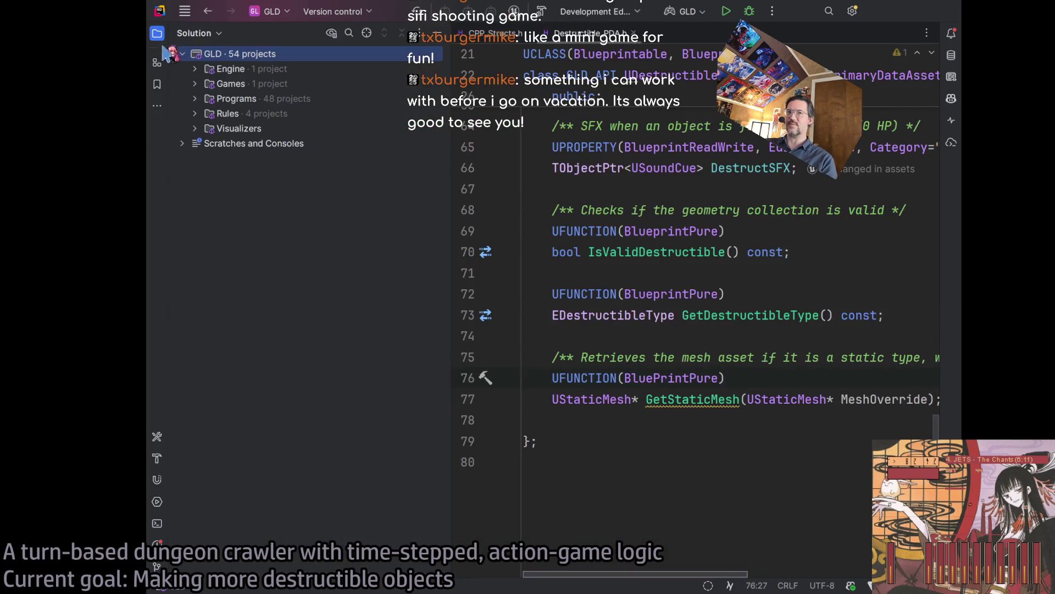
{"action": "left_click", "coordinate": [157, 84]}
{"action": "left_click", "coordinate": [157, 34]}
{"action": "double_click", "coordinate": [316, 83]}
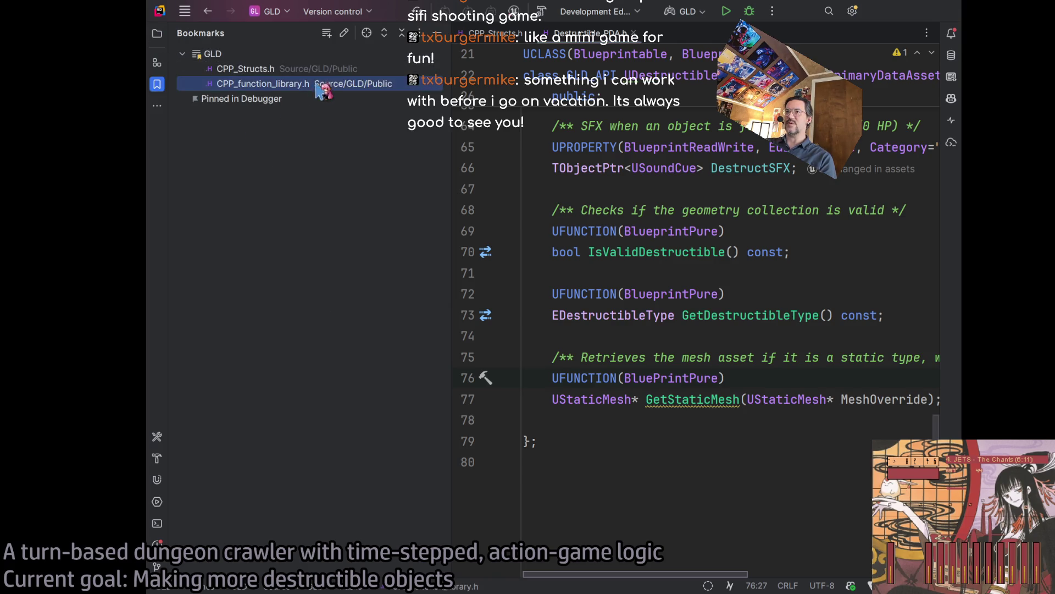
{"action": "scroll", "coordinate": [641, 423], "scroll_direction": "down", "scroll_amount": 3}
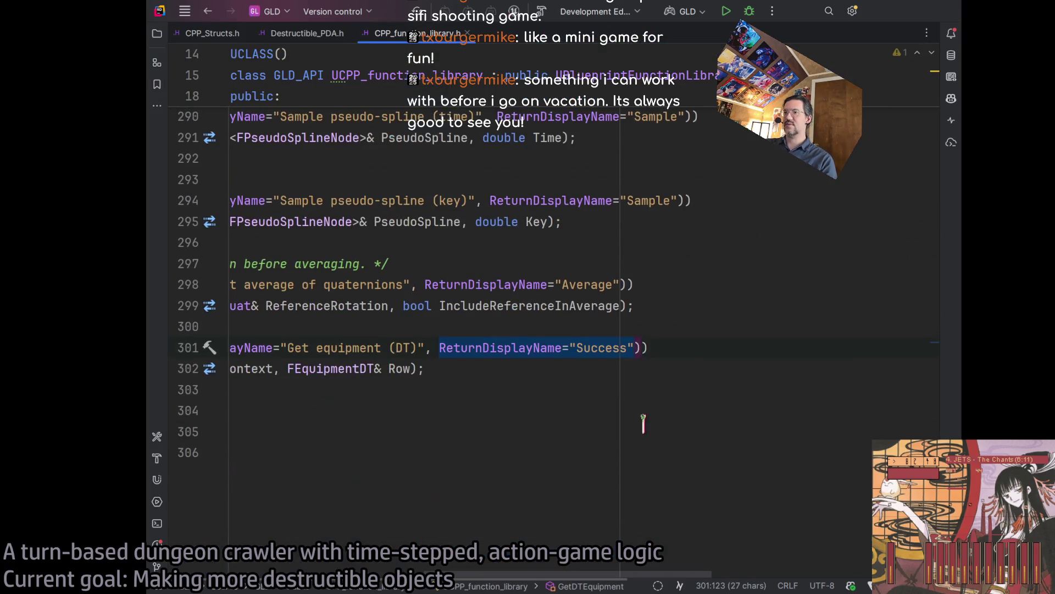
Paste the Category and DisplayName meta from CPP_function_library.h after BlueprintPure on line 76.
{"action": "scroll", "coordinate": [623, 386], "scroll_direction": "left", "scroll_amount": 5}
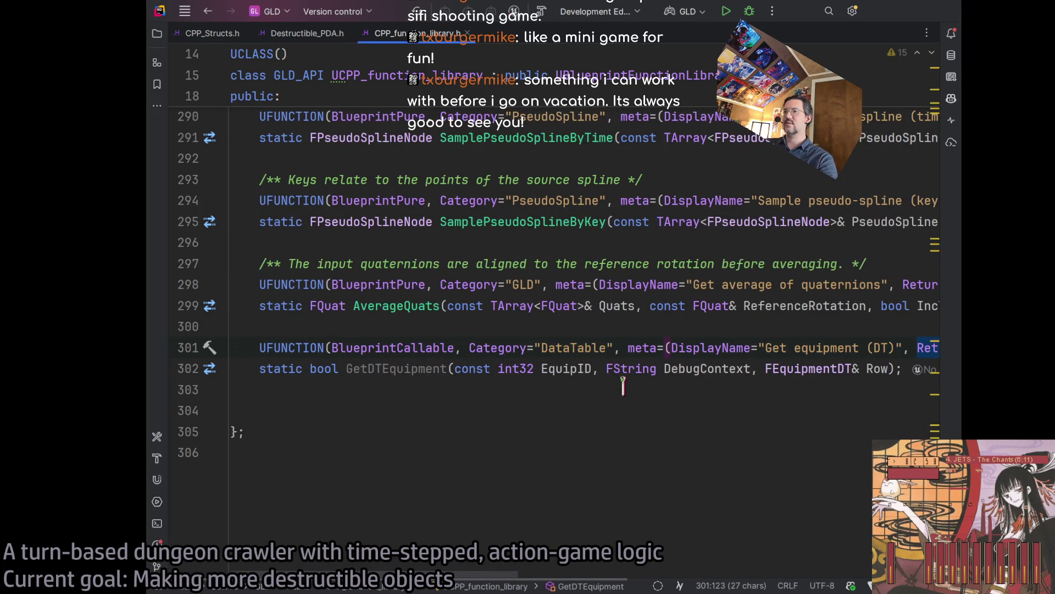
{"action": "scroll", "coordinate": [623, 386], "scroll_direction": "up", "scroll_amount": 2}
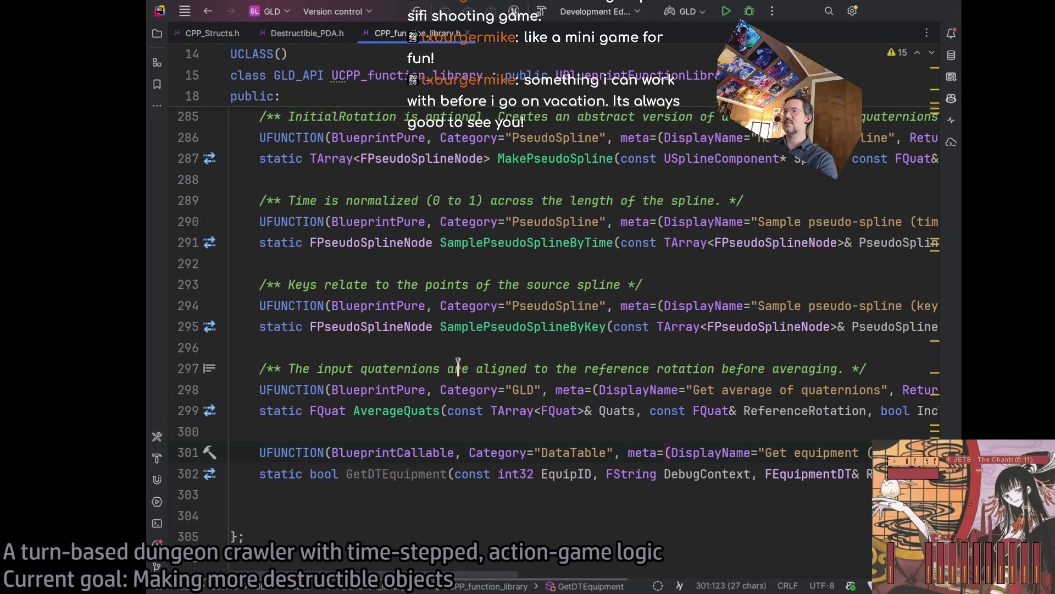
{"action": "mouse_move", "coordinate": [440, 389]}
{"action": "left_mouse_down"}
{"action": "mouse_move", "coordinate": [943, 389]}
{"action": "mouse_move", "coordinate": [911, 390]}
{"action": "left_mouse_up"}
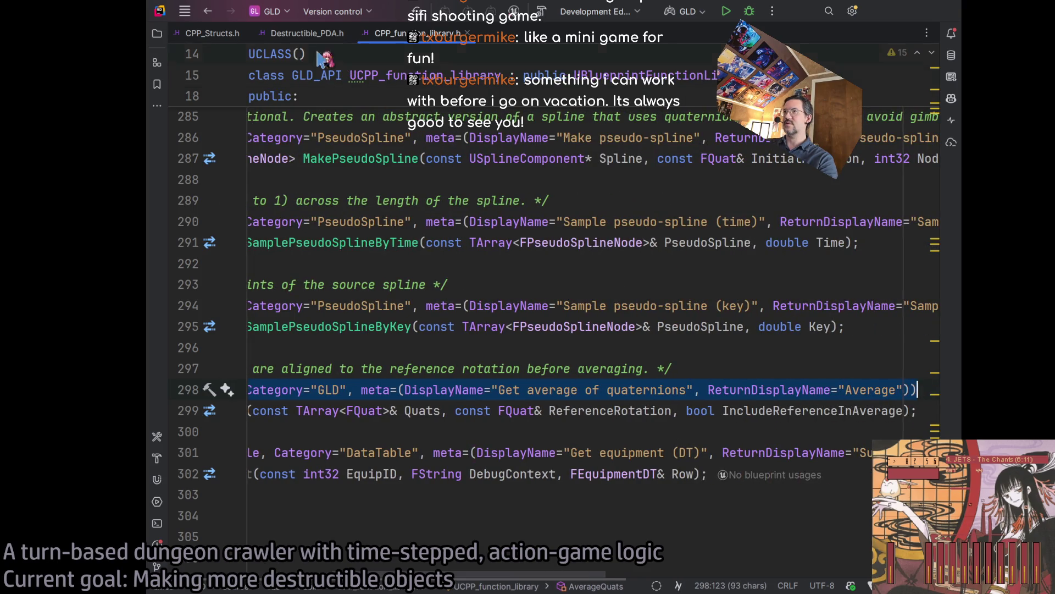
{"action": "left_click", "coordinate": [307, 33]}
{"action": "left_click", "coordinate": [416, 378]}
{"action": "key", "text": "Right"}
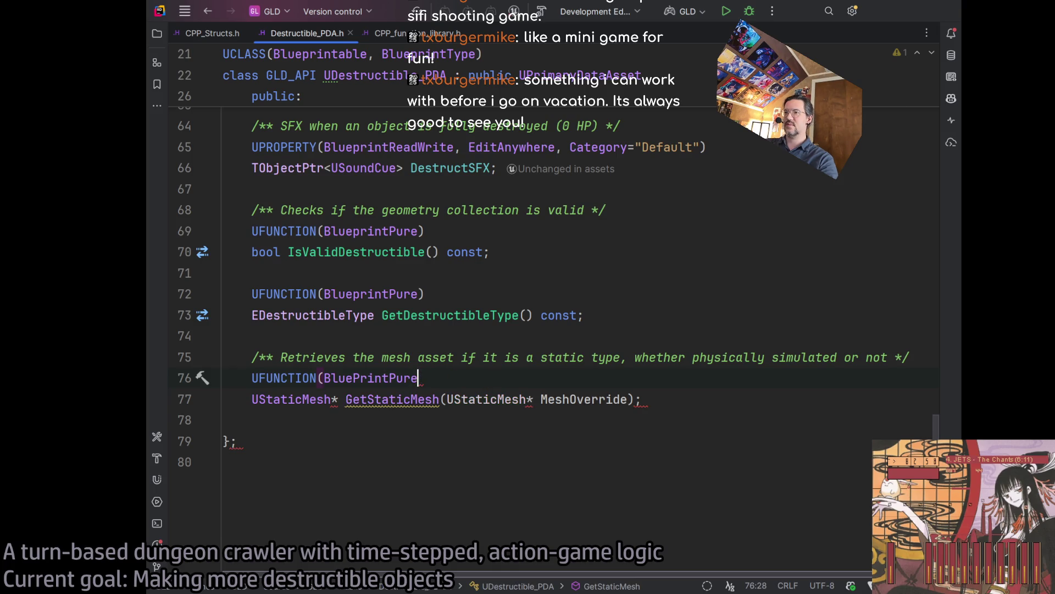
{"action": "type", "text": "Category=\"GLD\", meta=(DisplayName=\"Get average of quaternions\", ReturnDisplayName=\"Average\"))"}
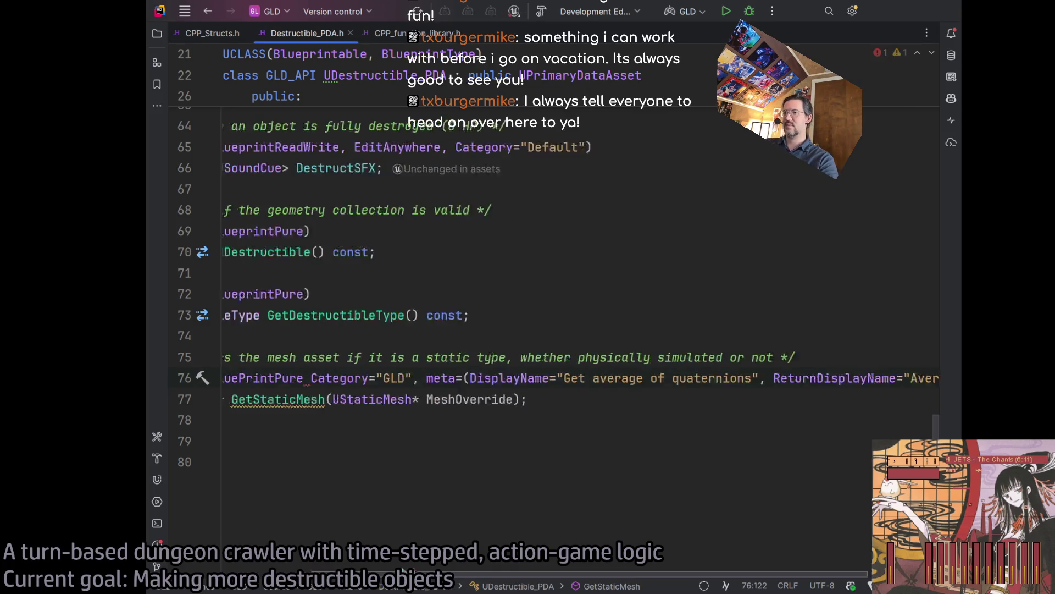
Remove the pasted Category and set DisplayName to 'Get destructible static mesh'.
{"action": "left_click", "coordinate": [412, 379]}
{"action": "key", "text": "Right"}
{"action": "type", "text": ","}
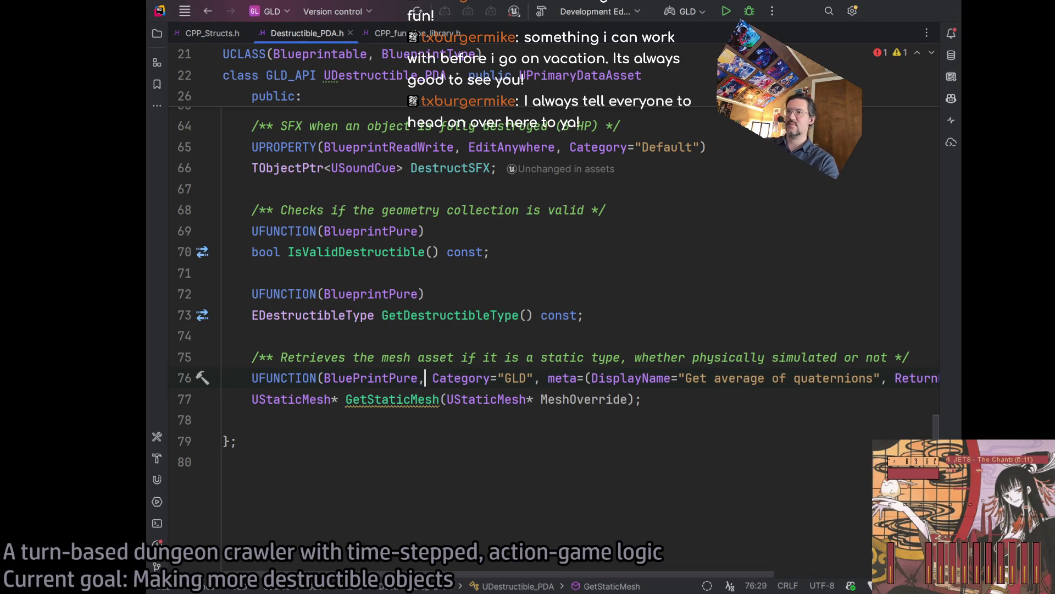
{"action": "left_click_drag", "start_coordinate": [432, 378], "coordinate": [560, 378]}
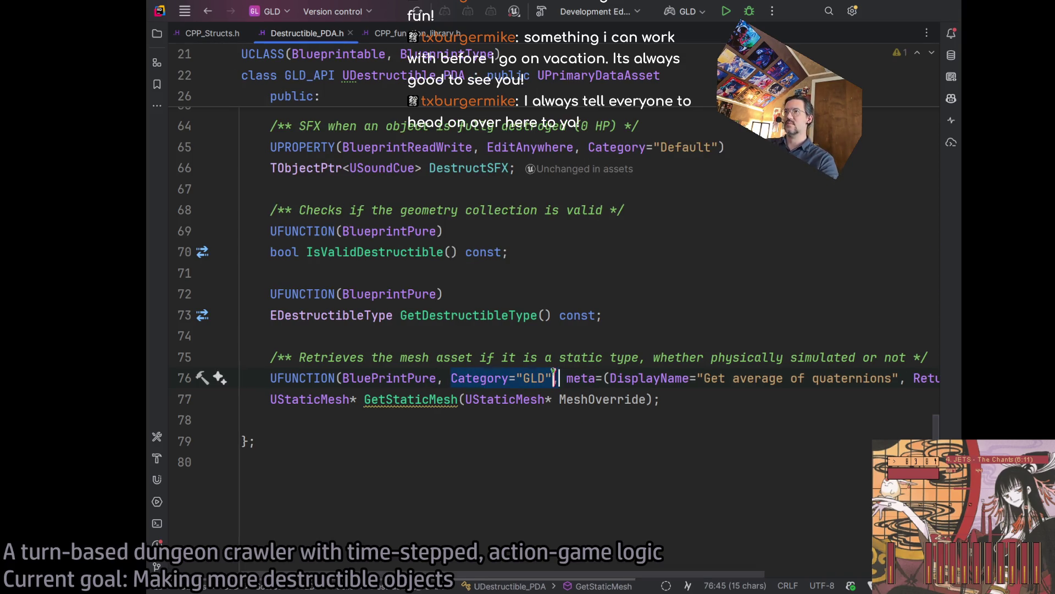
{"action": "key", "text": "BackSpace"}
{"action": "key", "text": "Delete"}
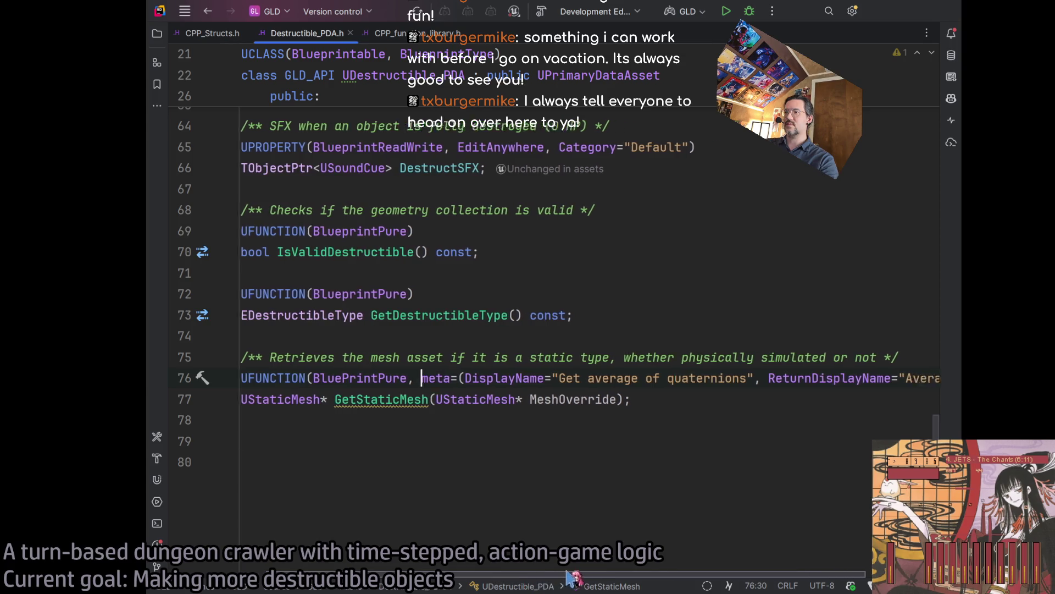
{"action": "scroll", "coordinate": [566, 372], "scroll_direction": "right", "scroll_amount": 2}
{"action": "left_click_drag", "start_coordinate": [544, 378], "coordinate": [706, 383]}
{"action": "type", "text": "Get destruc"}
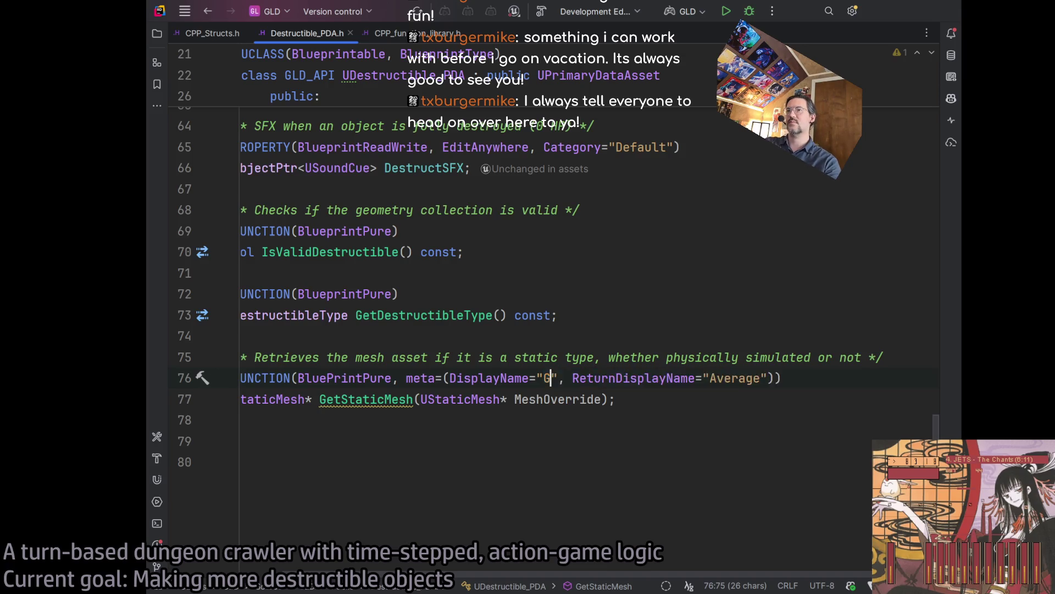
{"action": "type", "text": "tible static mesh"}
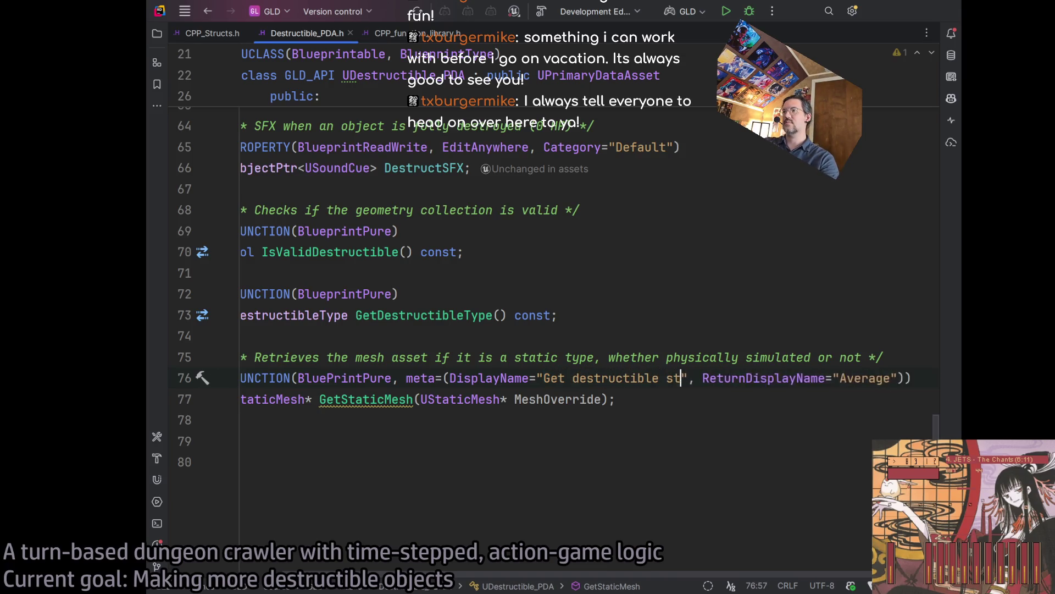
{"action": "left_click_drag", "start_coordinate": [544, 378], "coordinate": [710, 378]}
{"action": "left_click", "coordinate": [346, 399]}
Rename the function to GetDestructibleStaticMesh.
{"action": "type", "text": "Destructible"}
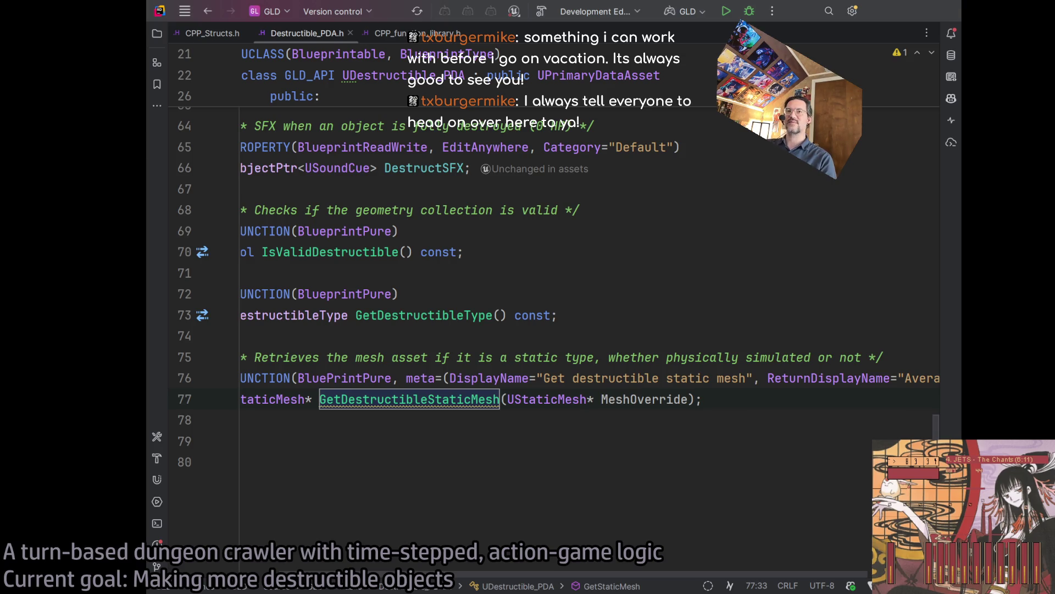
{"action": "key", "text": "End"}
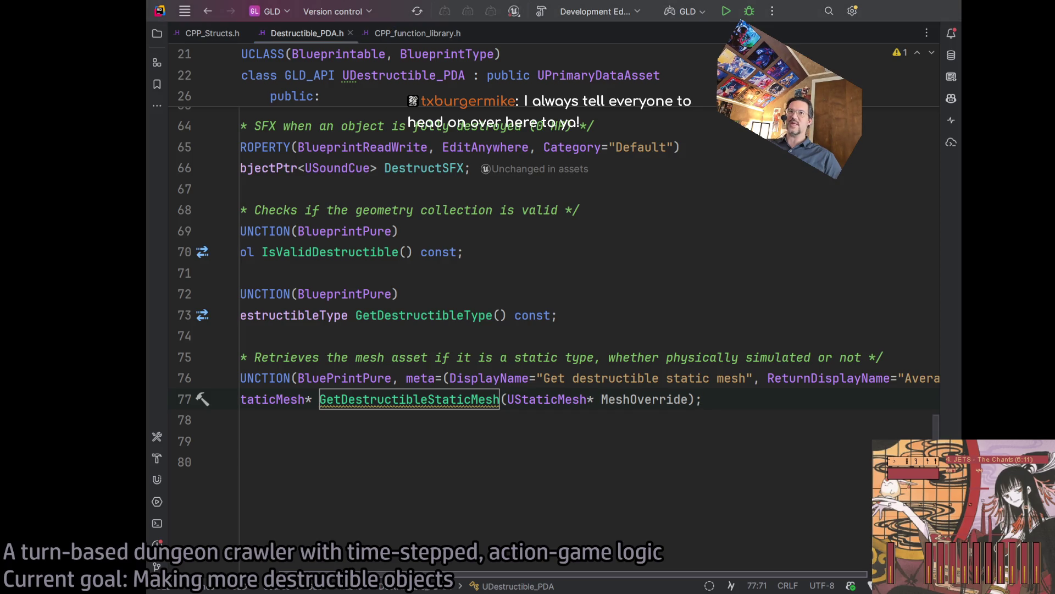
{"action": "scroll", "coordinate": [544, 286], "scroll_direction": "left", "scroll_amount": 3}
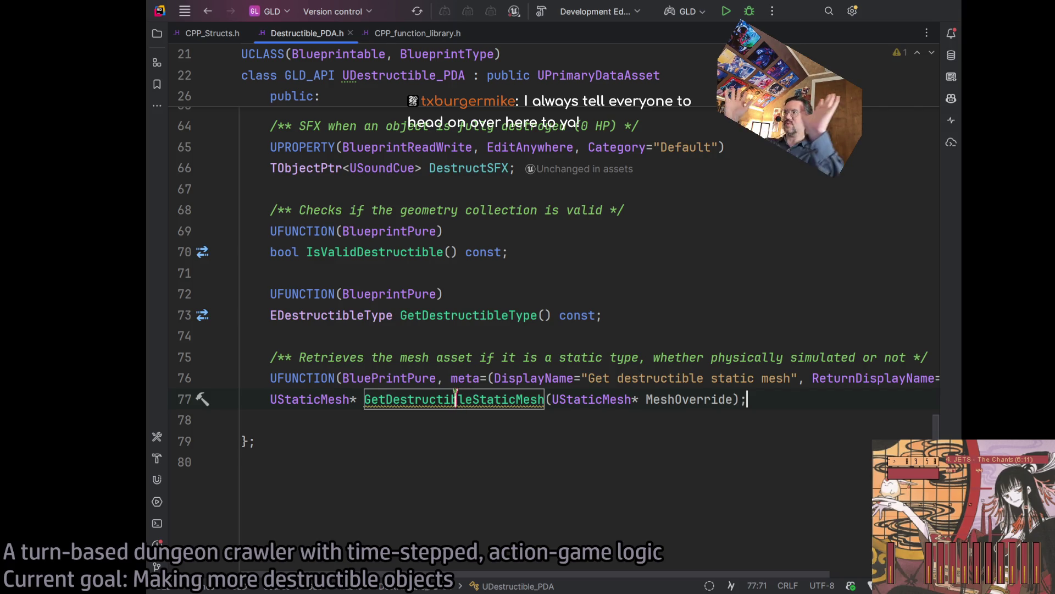
Generate the empty GetDestructibleStaticMesh definition in Destructible_PDA.cpp with Alt+Enter.
{"action": "left_click", "coordinate": [455, 396]}
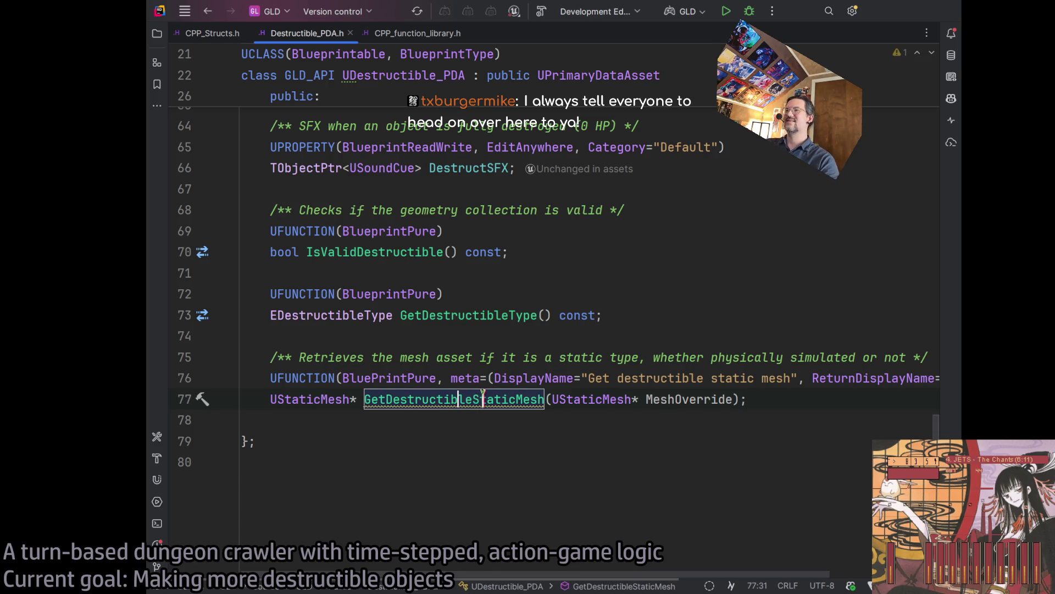
{"action": "left_click", "coordinate": [429, 398]}
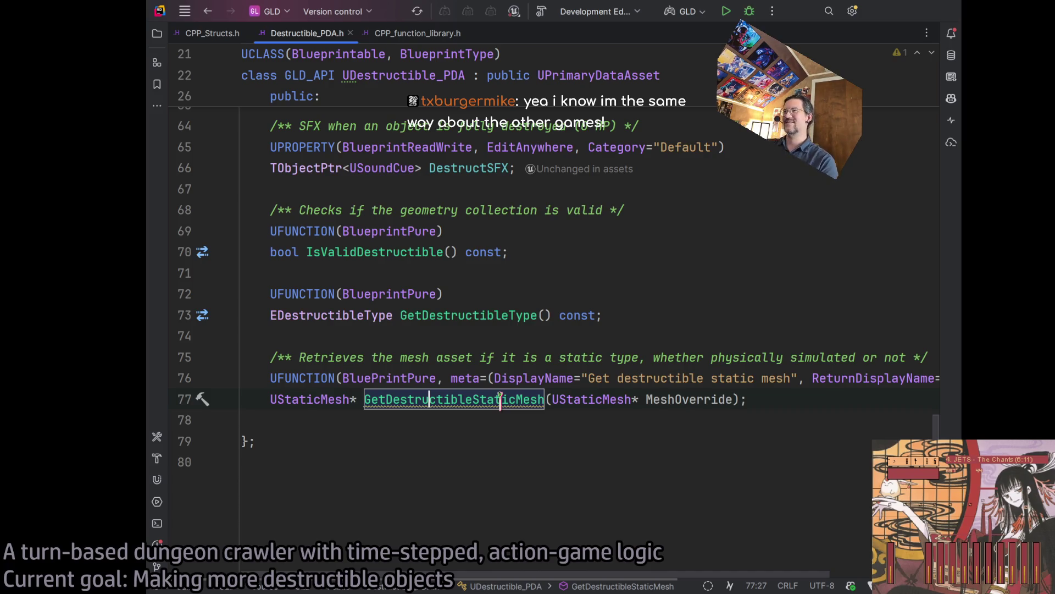
{"action": "left_click", "coordinate": [445, 399]}
{"action": "left_click", "coordinate": [448, 398]}
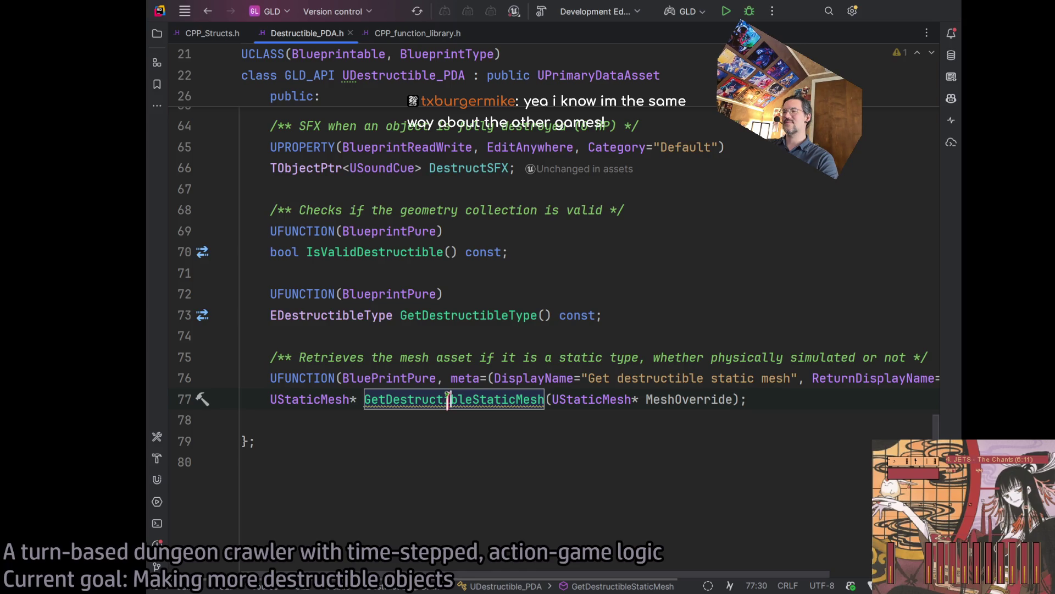
{"action": "left_click", "coordinate": [456, 397]}
{"action": "key", "text": "Right"}
{"action": "key", "text": "Right"}
{"action": "key", "text": "Right"}
{"action": "left_click", "coordinate": [451, 396]}
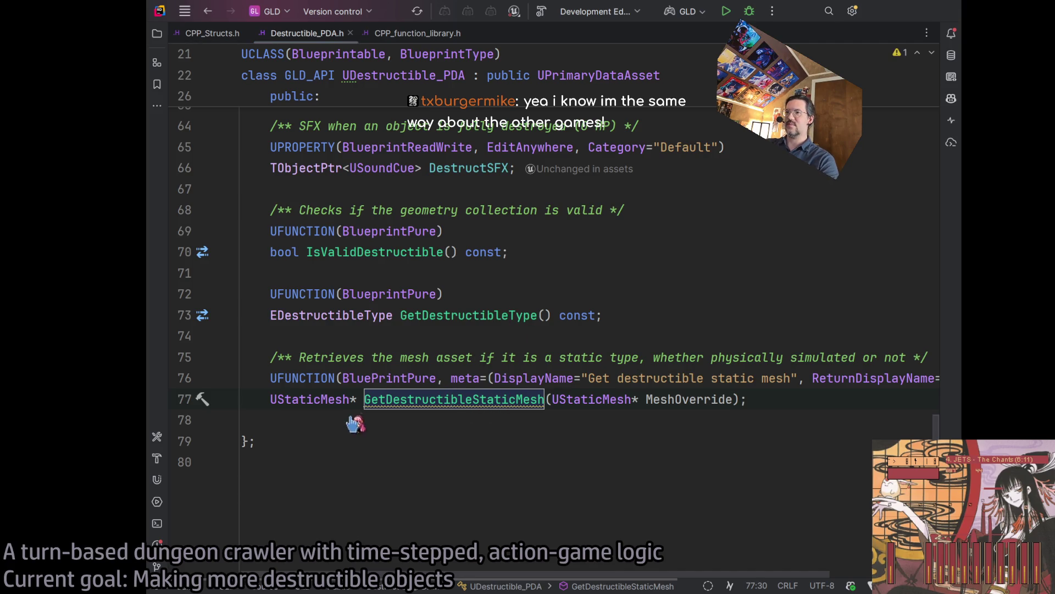
{"action": "key", "text": "alt+Return"}
{"action": "key", "text": "Return"}
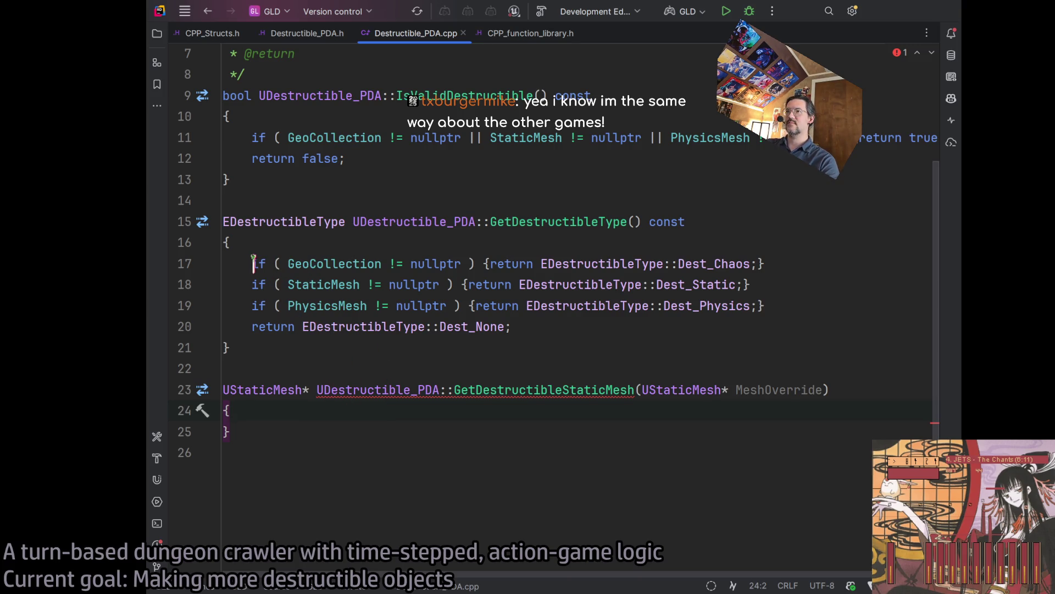
Paste GetDestructibleType's if-chain into the empty GetDestructibleStaticMesh body.
{"action": "left_click_drag", "start_coordinate": [506, 326], "coordinate": [226, 264]}
{"action": "key", "text": "ctrl+c"}
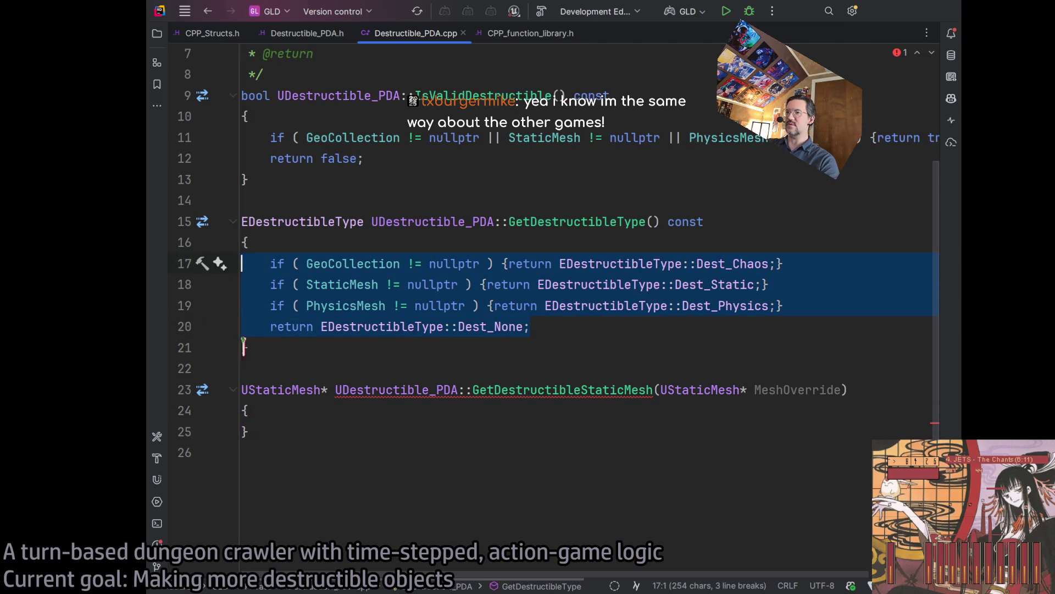
{"action": "left_click", "coordinate": [352, 414]}
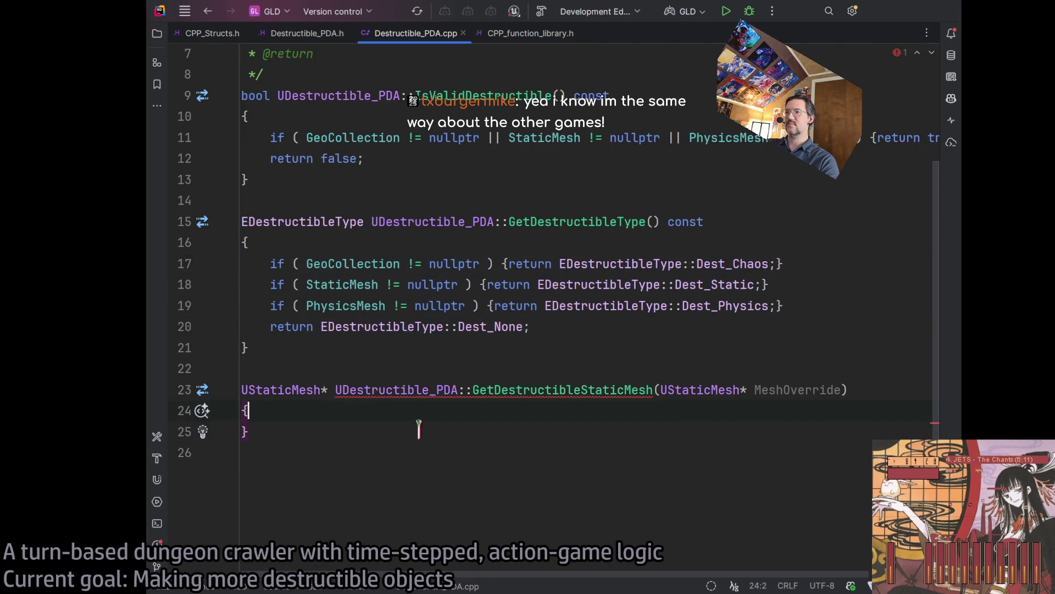
{"action": "key", "text": "ctrl+v"}
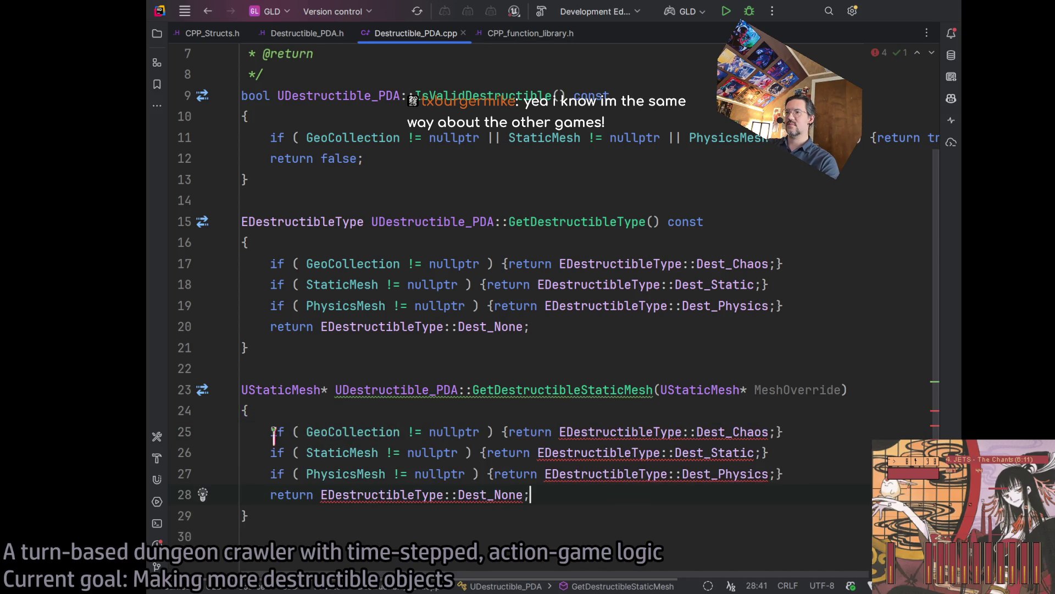
{"action": "left_click", "coordinate": [270, 431]}
{"action": "key", "text": "Return"}
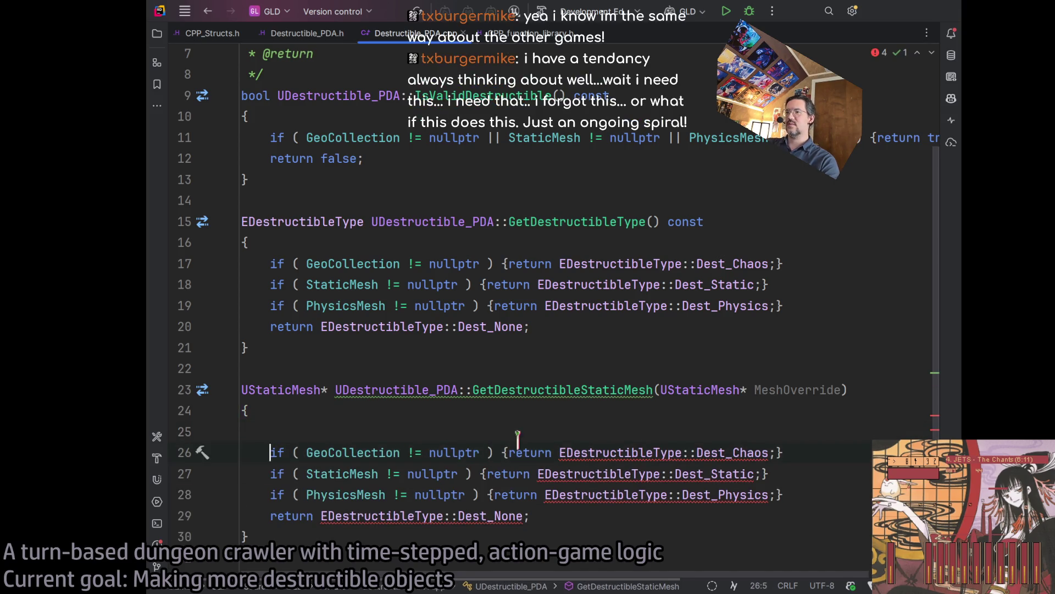
{"action": "key", "text": "BackSpace"}
Make the second check return StaticMesh instead of Dest_Static.
{"action": "double_click", "coordinate": [530, 431]}
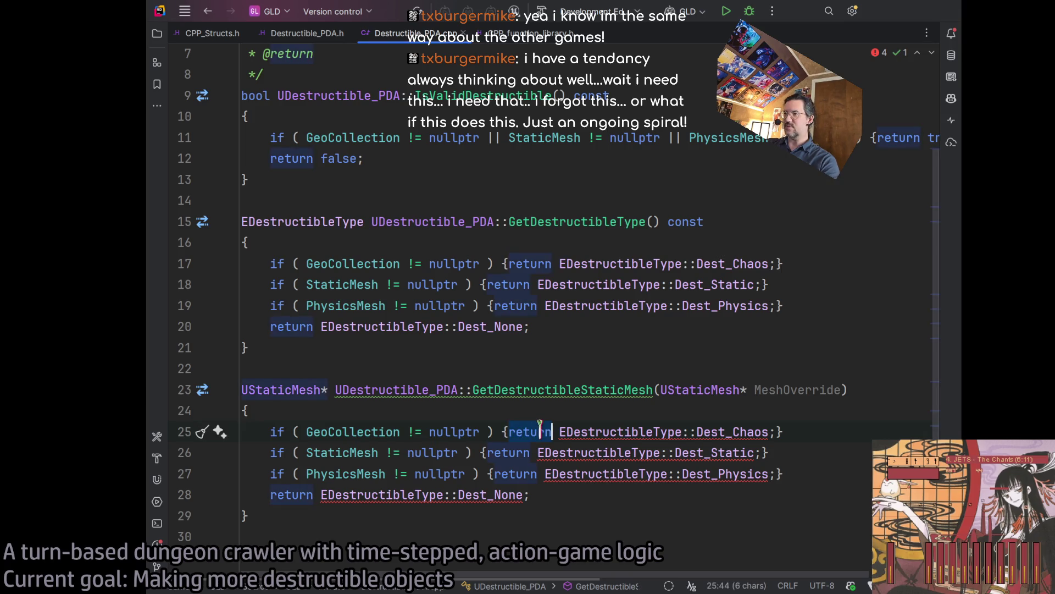
{"action": "left_click", "coordinate": [353, 431]}
{"action": "double_click", "coordinate": [566, 432]}
{"action": "left_click_drag", "start_coordinate": [566, 431], "coordinate": [751, 431]}
{"action": "left_click", "coordinate": [353, 431]}
{"action": "left_click", "coordinate": [582, 452]}
{"action": "left_click", "coordinate": [354, 432]}
{"action": "left_click", "coordinate": [353, 453]}
{"action": "left_click", "coordinate": [575, 453]}
{"action": "left_click_drag", "start_coordinate": [574, 452], "coordinate": [755, 453]}
{"action": "key", "text": "ctrl+v"}
Make the physics check return PhysicsMesh and the fallback return nullptr.
{"action": "left_click", "coordinate": [345, 474]}
{"action": "double_click", "coordinate": [581, 474]}
{"action": "left_click_drag", "start_coordinate": [544, 473], "coordinate": [769, 473]}
{"action": "type", "text": "PhysicsMesh"}
{"action": "left_click_drag", "start_coordinate": [247, 514], "coordinate": [321, 495]}
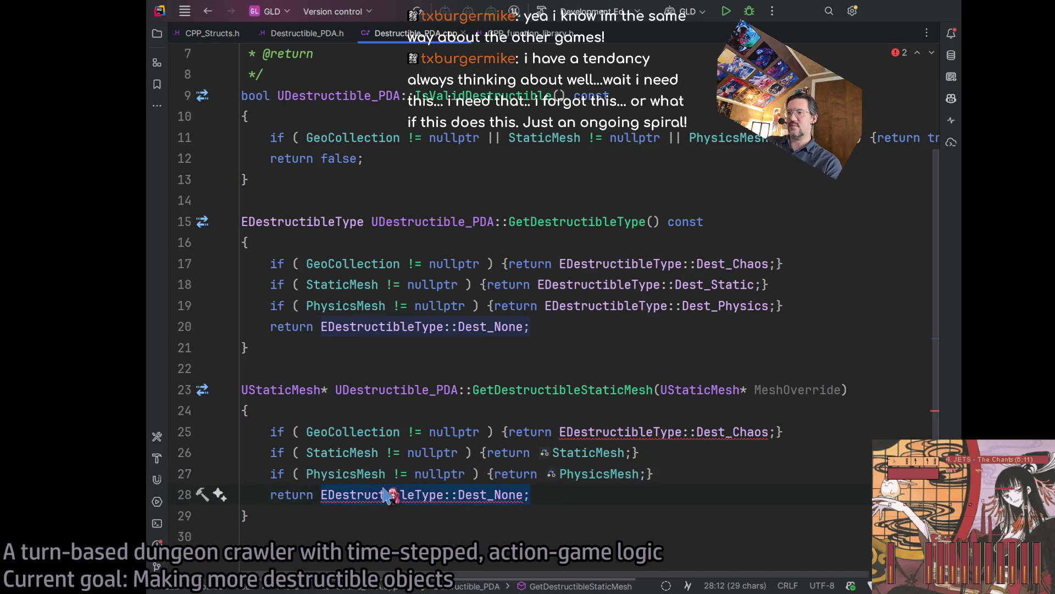
{"action": "type", "text": "nullptr;"}
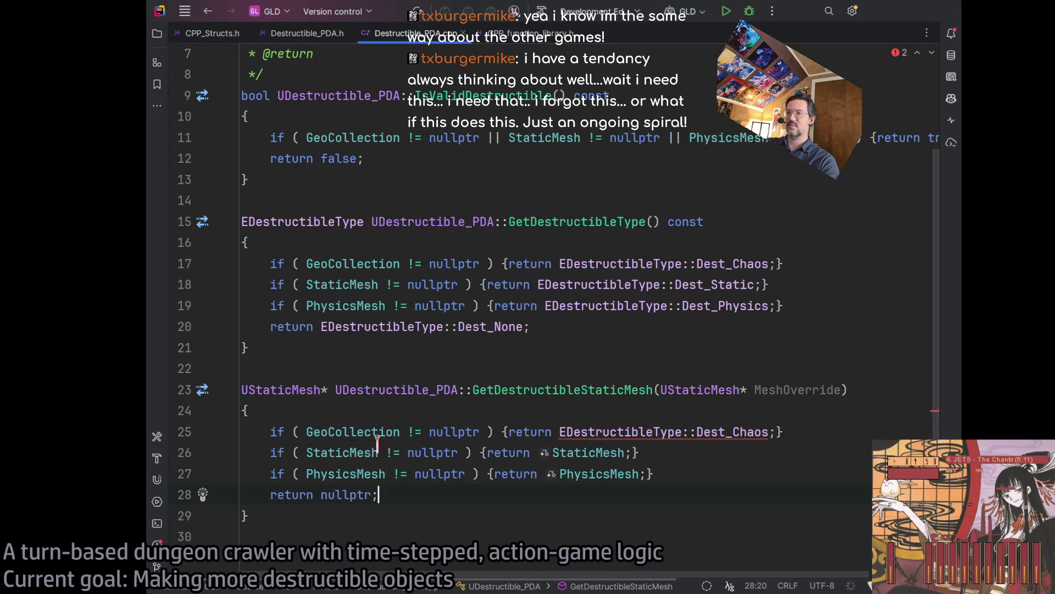
Make the first check test and return MeshOverride instead of GeoCollection.
{"action": "double_click", "coordinate": [338, 431]}
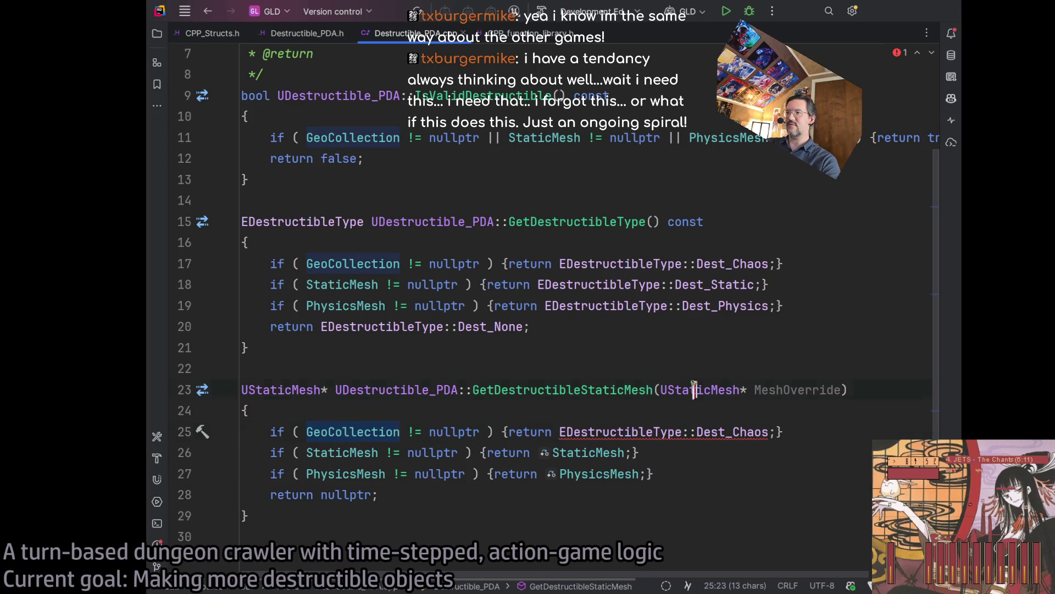
{"action": "double_click", "coordinate": [797, 389]}
{"action": "key", "text": "ctrl+c"}
{"action": "double_click", "coordinate": [357, 432]}
{"action": "key", "text": "ctrl+v"}
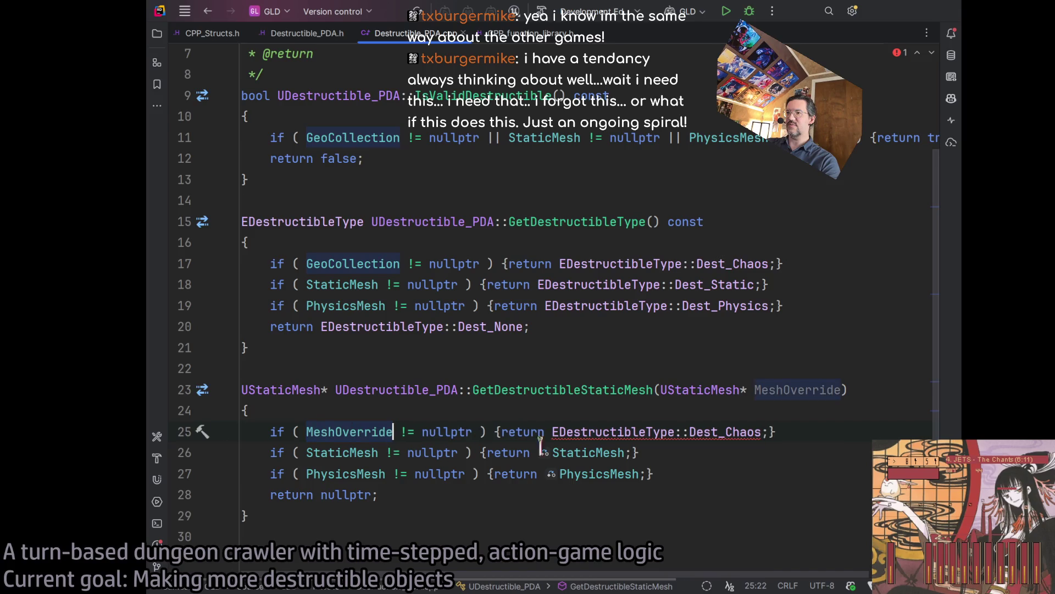
{"action": "double_click", "coordinate": [610, 431]}
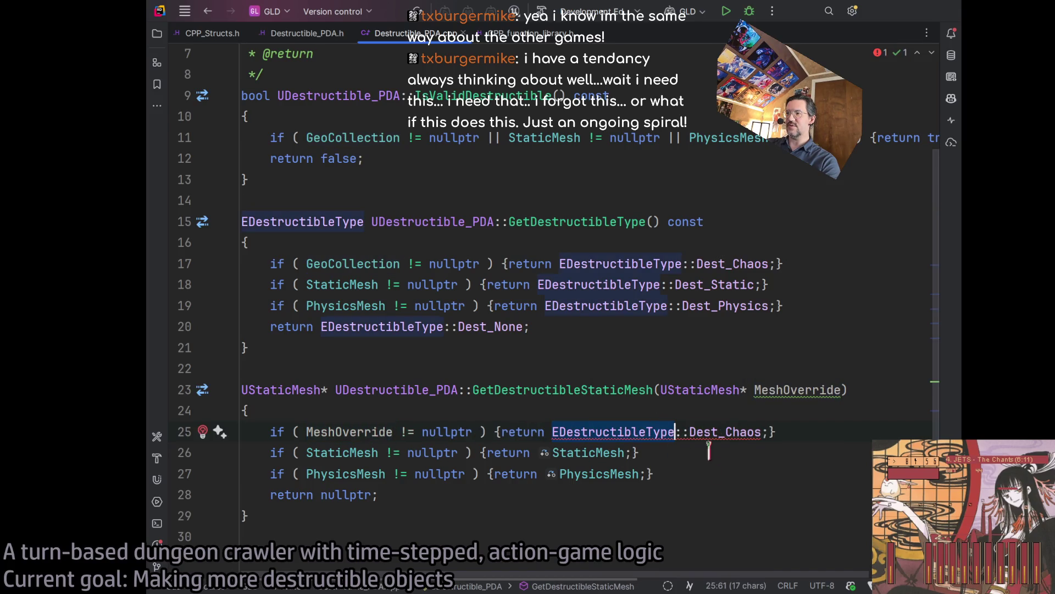
{"action": "left_click", "coordinate": [761, 432], "text": "shift"}
{"action": "key", "text": "ctrl+v"}
{"action": "left_click", "coordinate": [728, 473]}
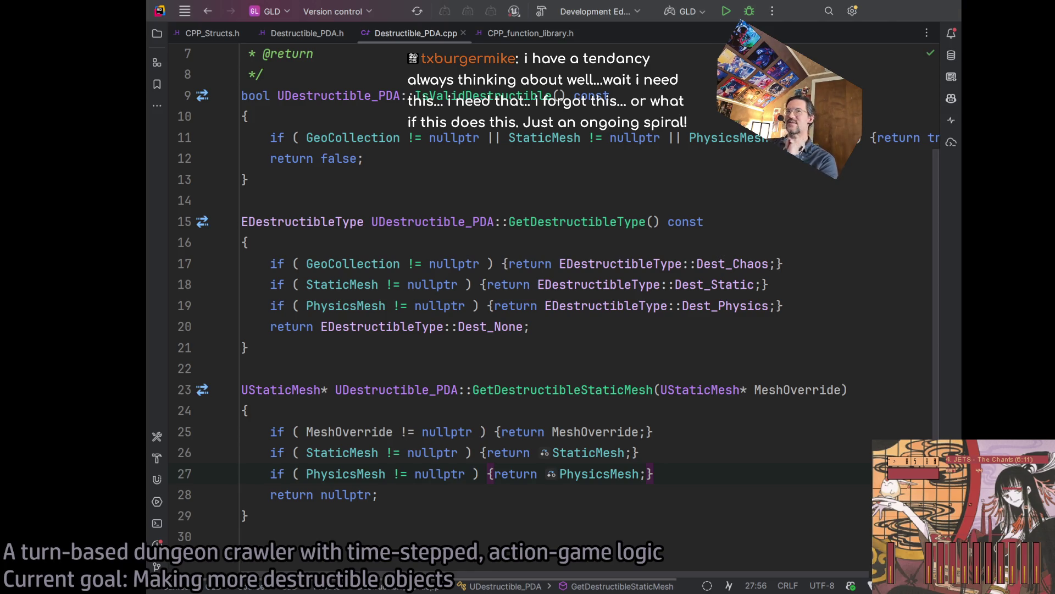
{"action": "left_click", "coordinate": [609, 494]}
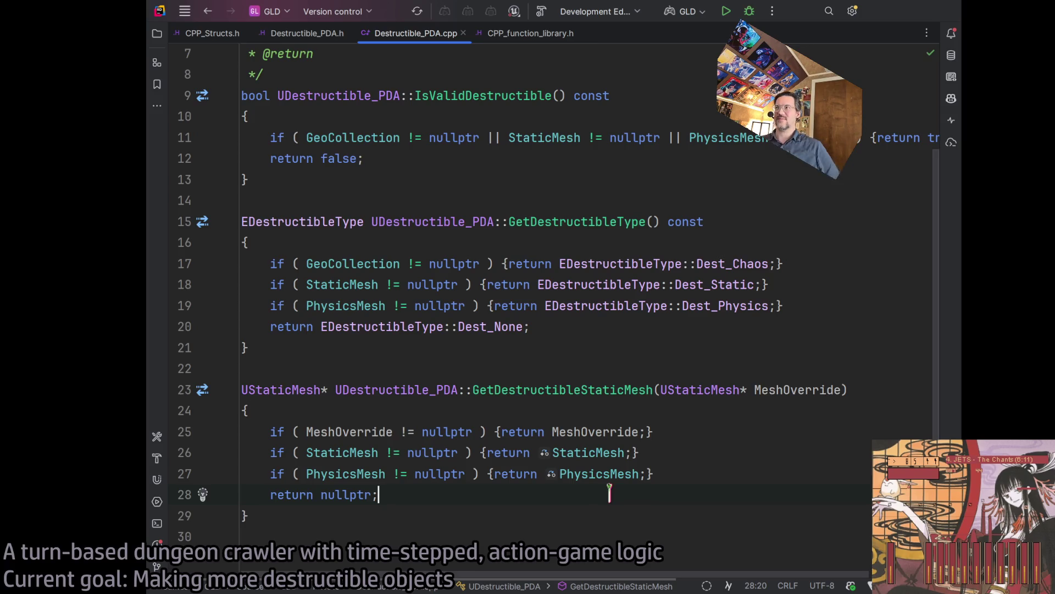
Switch to the CPP_function_library.h editor tab.
{"action": "left_click", "coordinate": [531, 33]}
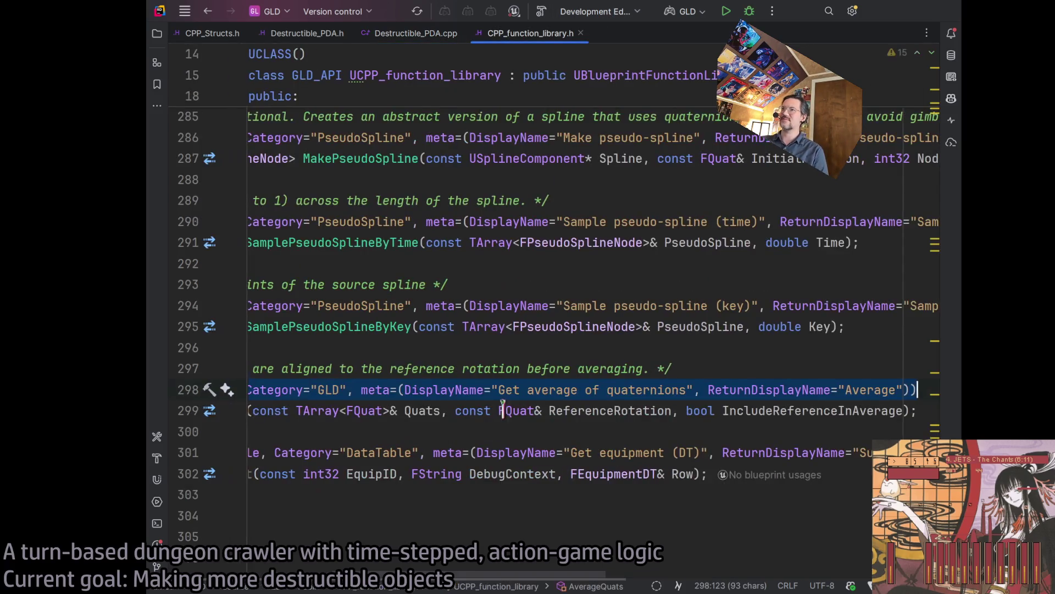
{"action": "scroll", "coordinate": [418, 467], "scroll_direction": "left", "scroll_amount": 5}
{"action": "left_click", "coordinate": [404, 452]}
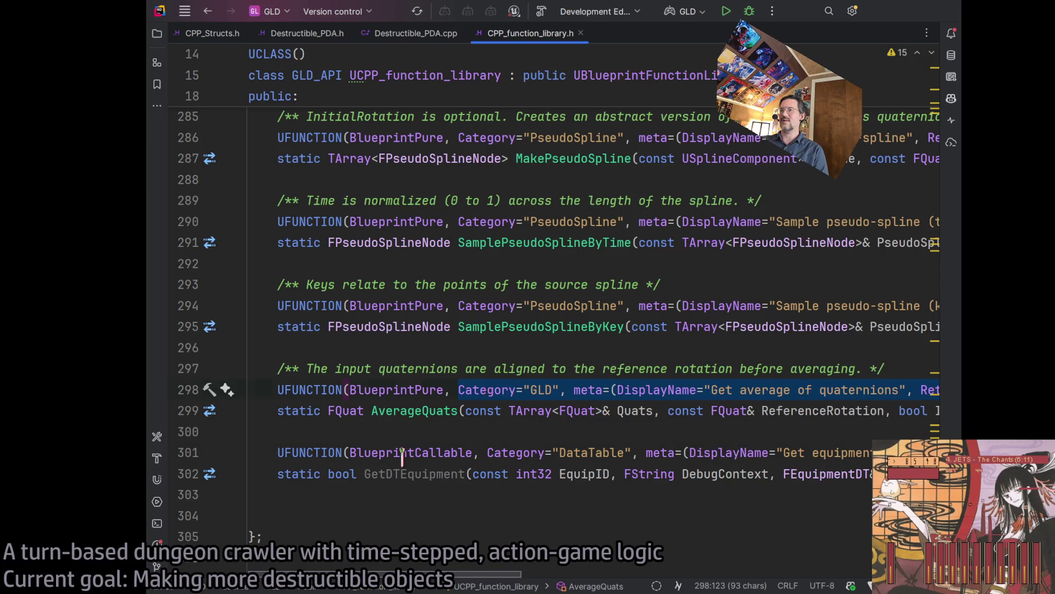
{"action": "left_click", "coordinate": [438, 476]}
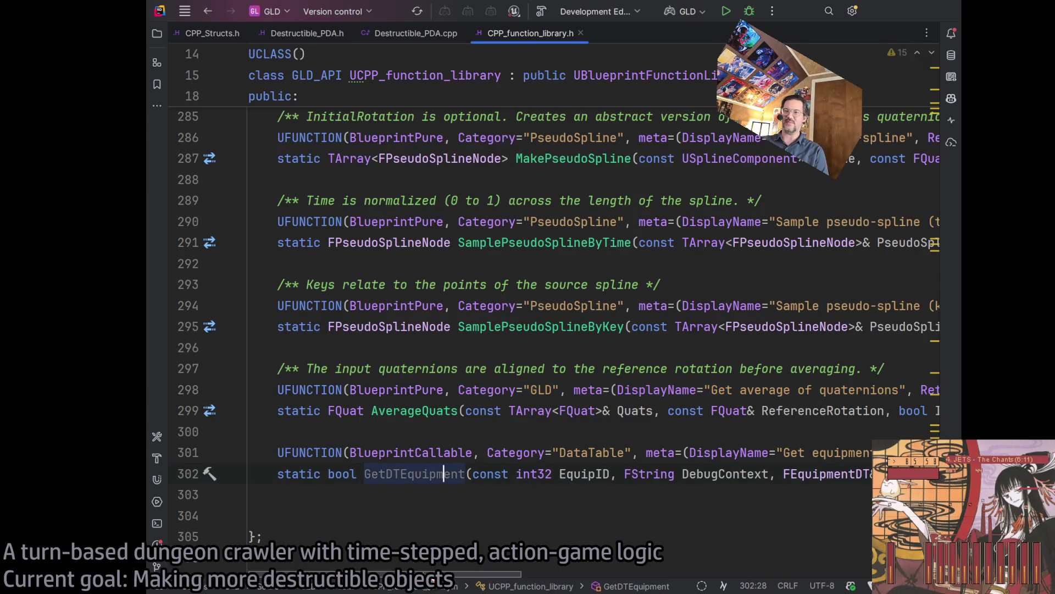
{"action": "scroll", "coordinate": [406, 474], "scroll_direction": "right", "scroll_amount": 2}
{"action": "scroll", "coordinate": [410, 472], "scroll_direction": "right", "scroll_amount": 3}
{"action": "scroll", "coordinate": [415, 468], "scroll_direction": "left", "scroll_amount": 5}
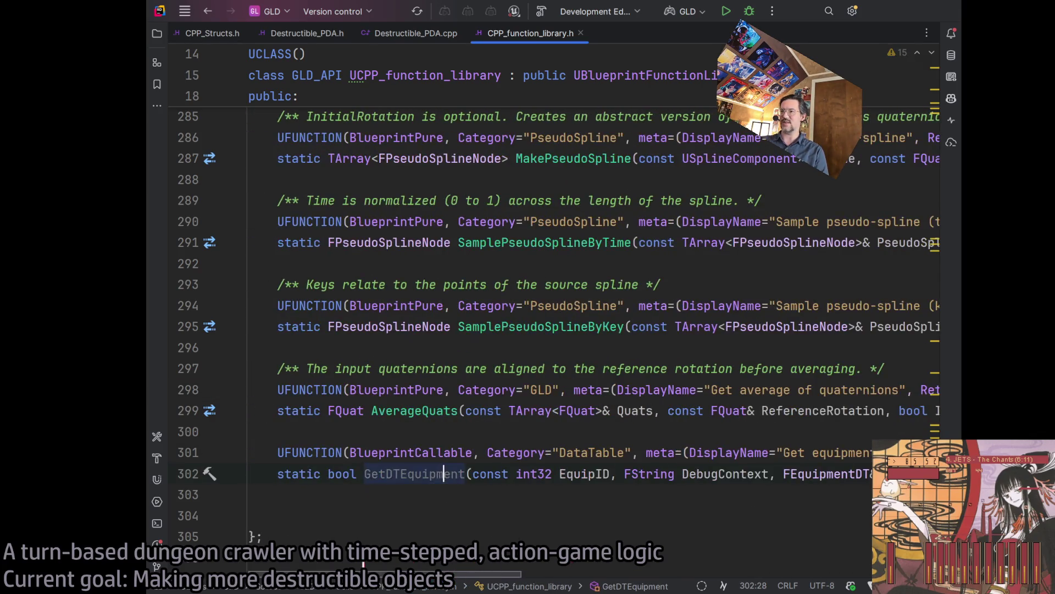
{"action": "left_click", "coordinate": [422, 470]}
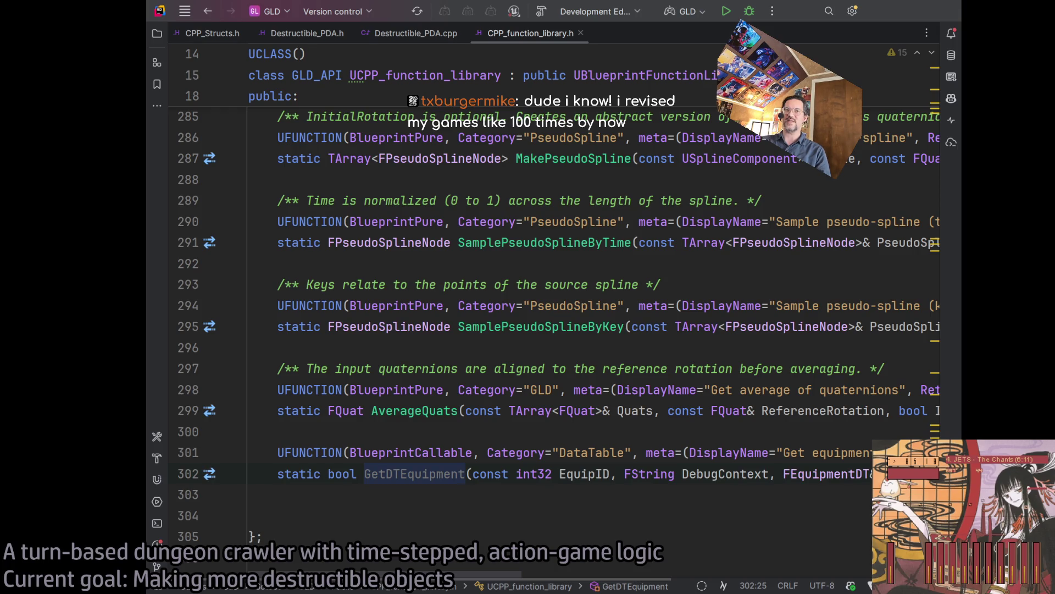
{"action": "key", "text": "ctrl+Right"}
{"action": "key", "text": "ctrl+Right"}
{"action": "key", "text": "ctrl+Right"}
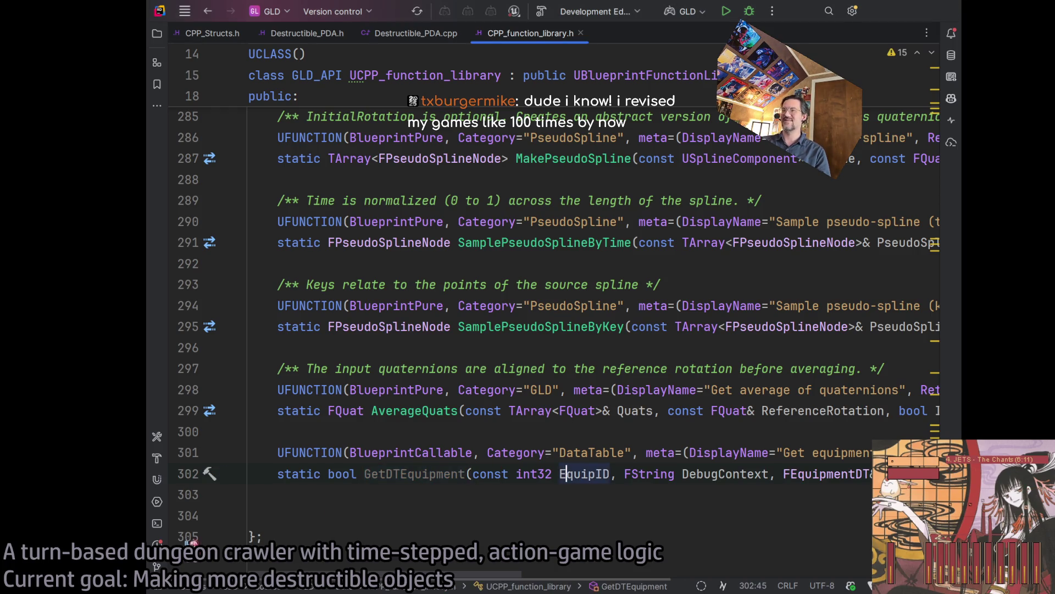
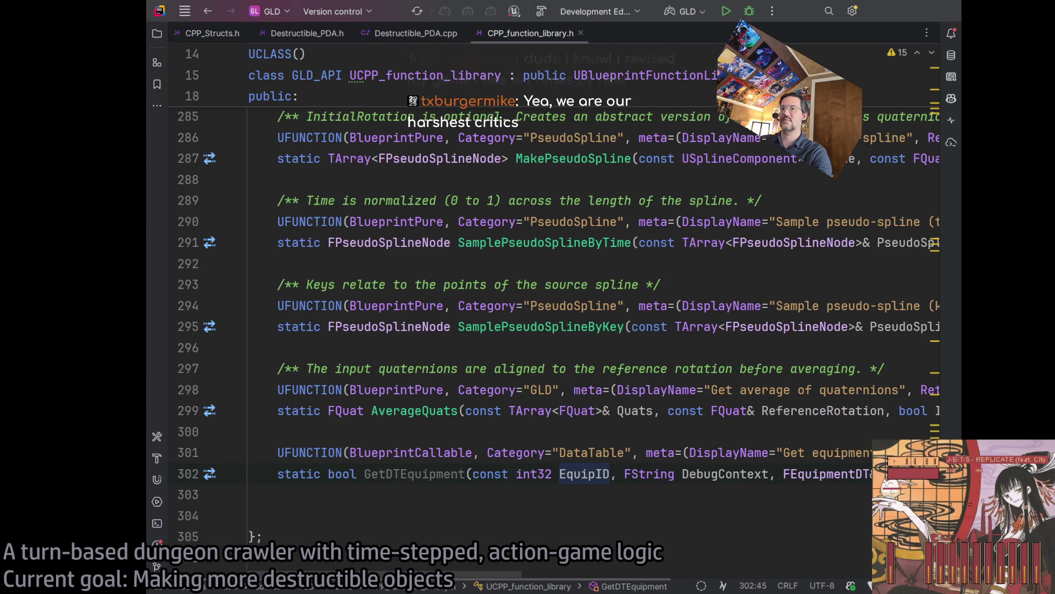
Select the GetDTEquipment function name on line 302 and extend the selection across its declaration.
{"action": "left_click", "coordinate": [435, 474]}
{"action": "scroll", "coordinate": [589, 566], "scroll_direction": "right", "scroll_amount": 5}
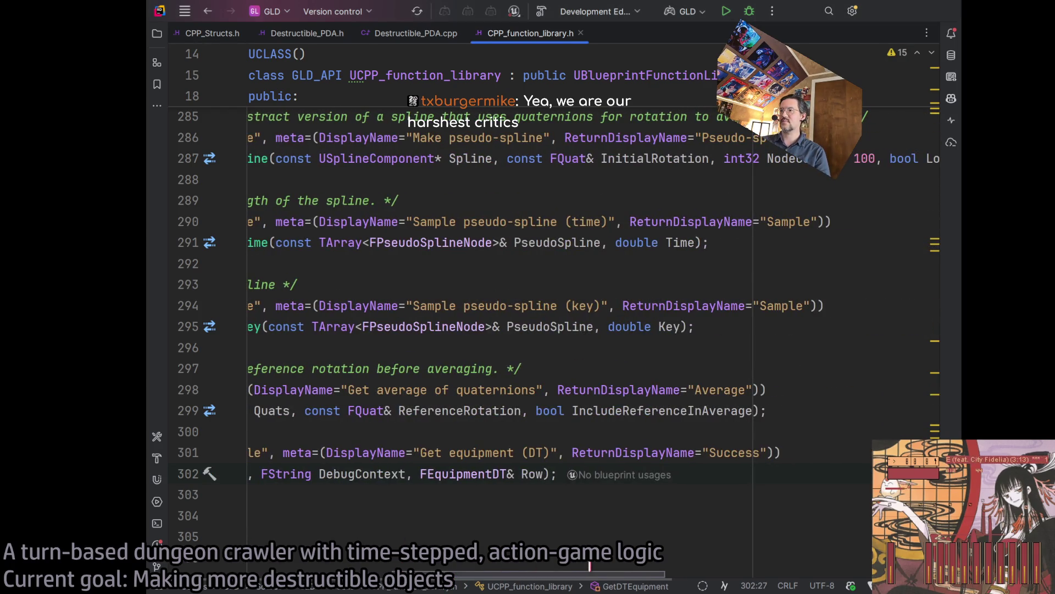
{"action": "scroll", "coordinate": [590, 566], "scroll_direction": "left", "scroll_amount": 5}
{"action": "left_click", "coordinate": [422, 474]}
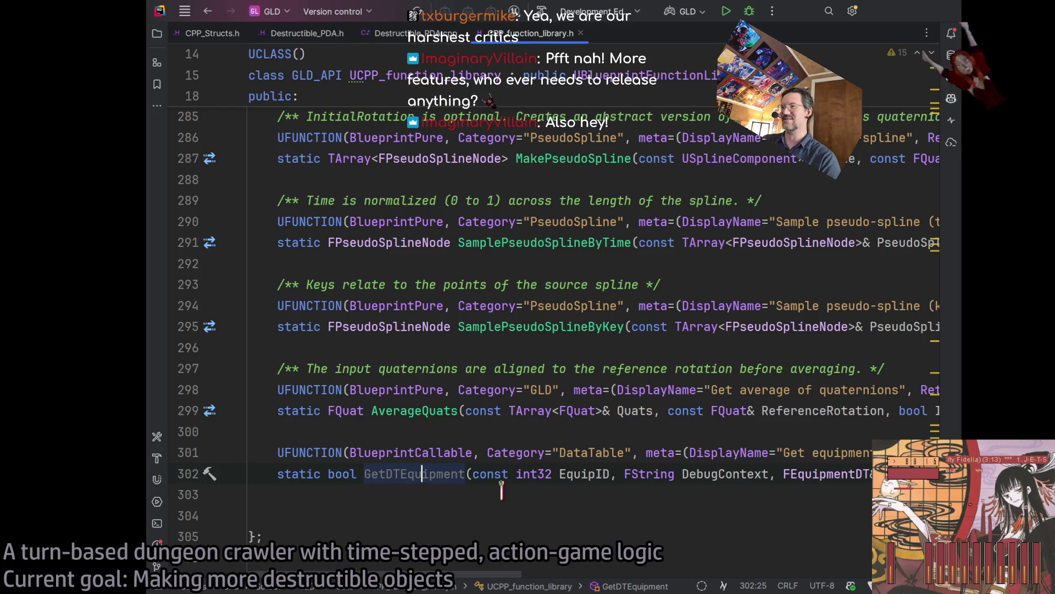
{"action": "double_click", "coordinate": [420, 473]}
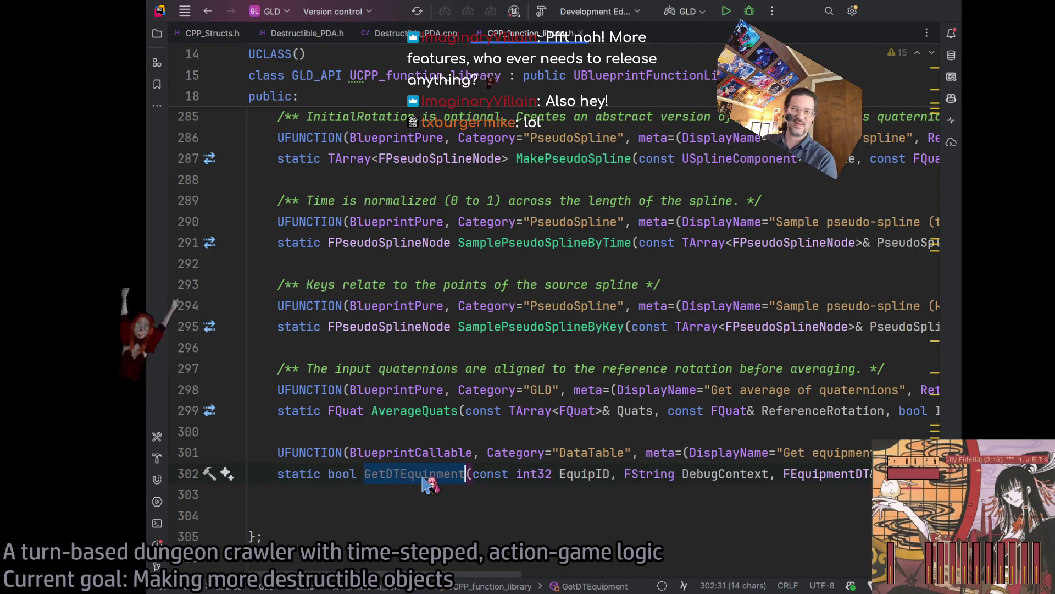
{"action": "key", "text": "ctrl+w"}
Review GetDTEquipment's first parameters, close CPP_function_library.h, and move the Destructible_PDA.h tab after the source file.
{"action": "left_click", "coordinate": [700, 515]}
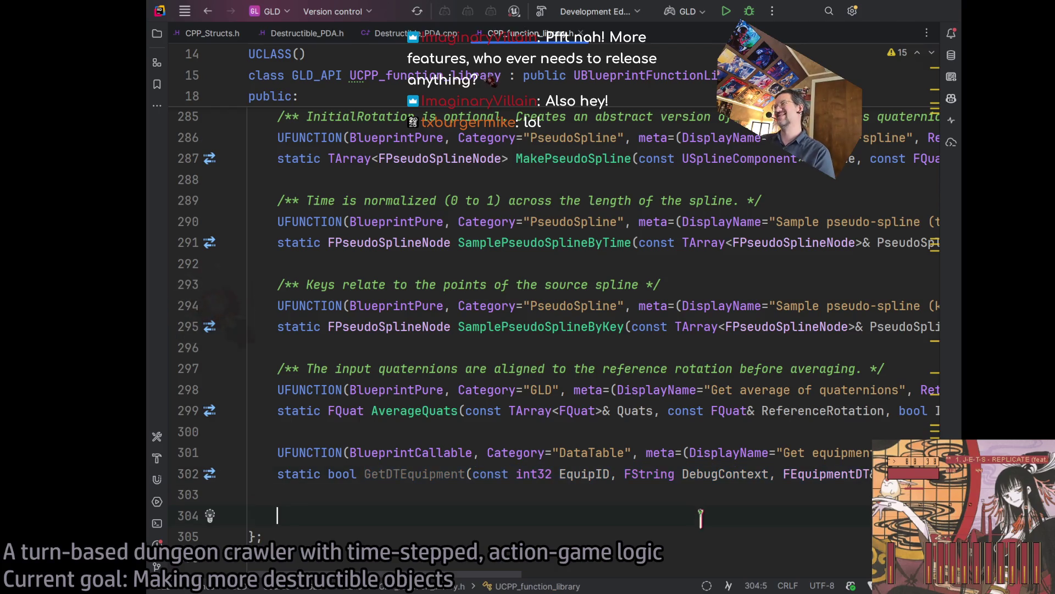
{"action": "mouse_move", "coordinate": [416, 474]}
{"action": "left_mouse_down"}
{"action": "mouse_move", "coordinate": [869, 477]}
{"action": "mouse_move", "coordinate": [253, 474]}
{"action": "mouse_move", "coordinate": [775, 475]}
{"action": "left_mouse_up"}
{"action": "key", "text": "Down"}
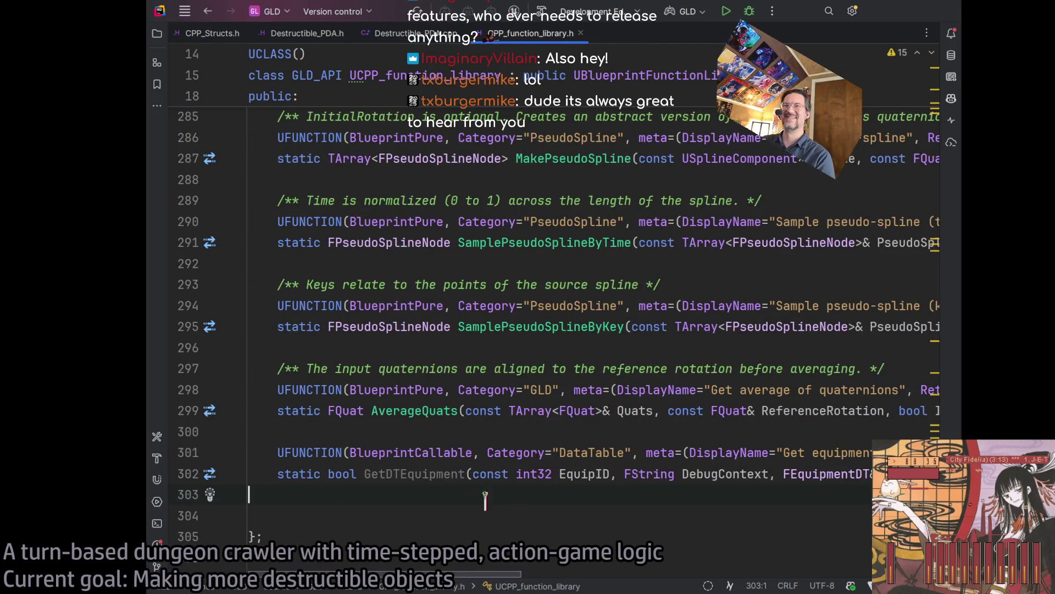
{"action": "left_click", "coordinate": [436, 473]}
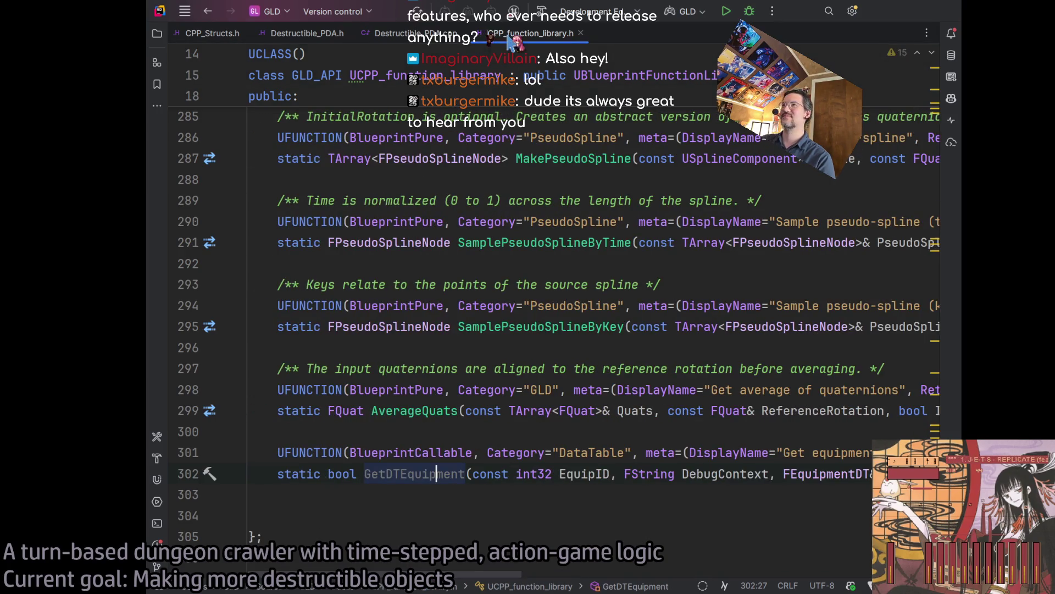
{"action": "key", "text": "ctrl+F4"}
{"action": "left_click_drag", "start_coordinate": [329, 37], "coordinate": [428, 36]}
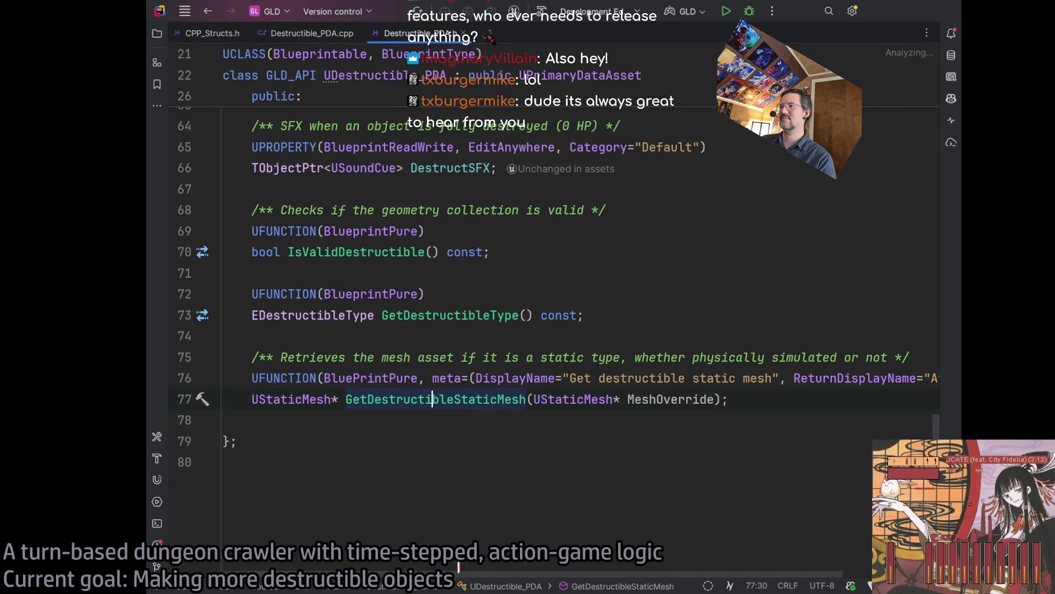
Change the ReturnDisplayName on line 76 from Average to Mesh.
{"action": "scroll", "coordinate": [433, 399], "scroll_direction": "right", "scroll_amount": 3}
{"action": "double_click", "coordinate": [849, 377]}
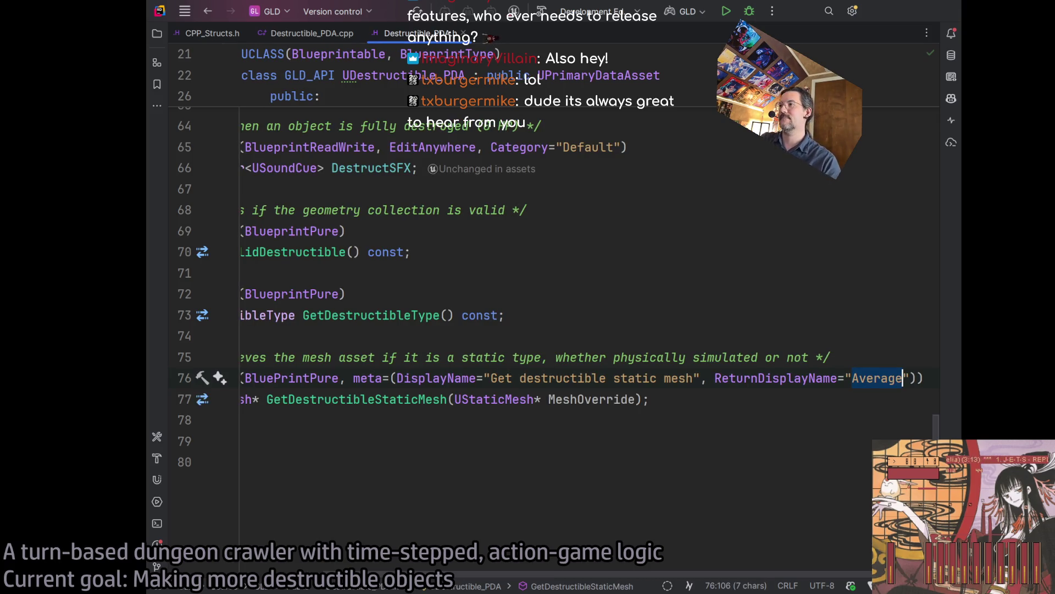
{"action": "type", "text": "Mesh"}
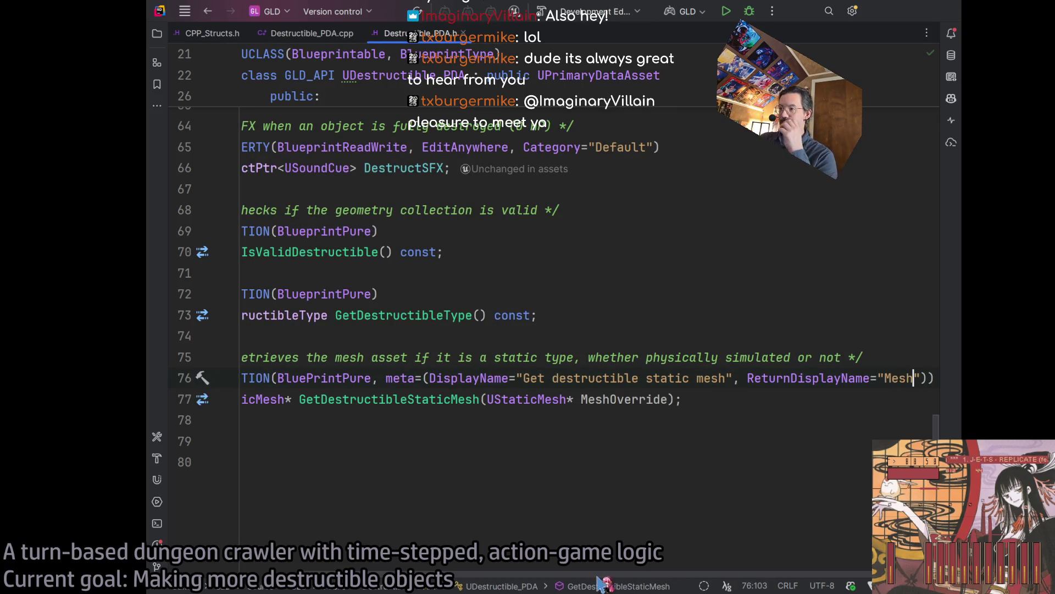
{"action": "scroll", "coordinate": [410, 389], "scroll_direction": "left", "scroll_amount": 3}
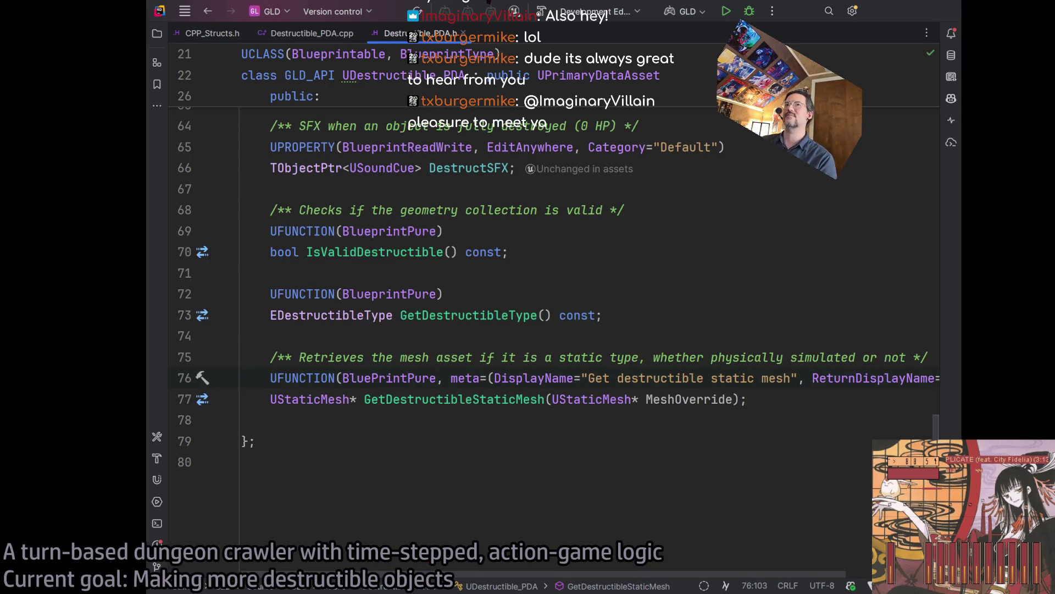
Compare the header's declarations on lines 64–78 against Destructible_PDA.cpp.
{"action": "left_click", "coordinate": [342, 34]}
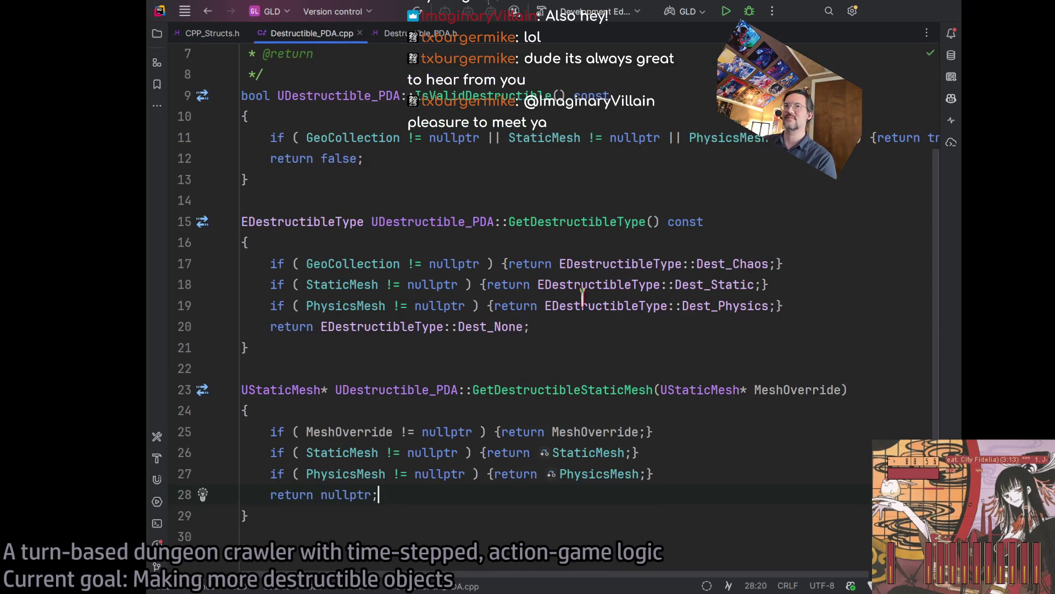
{"action": "left_click", "coordinate": [401, 33]}
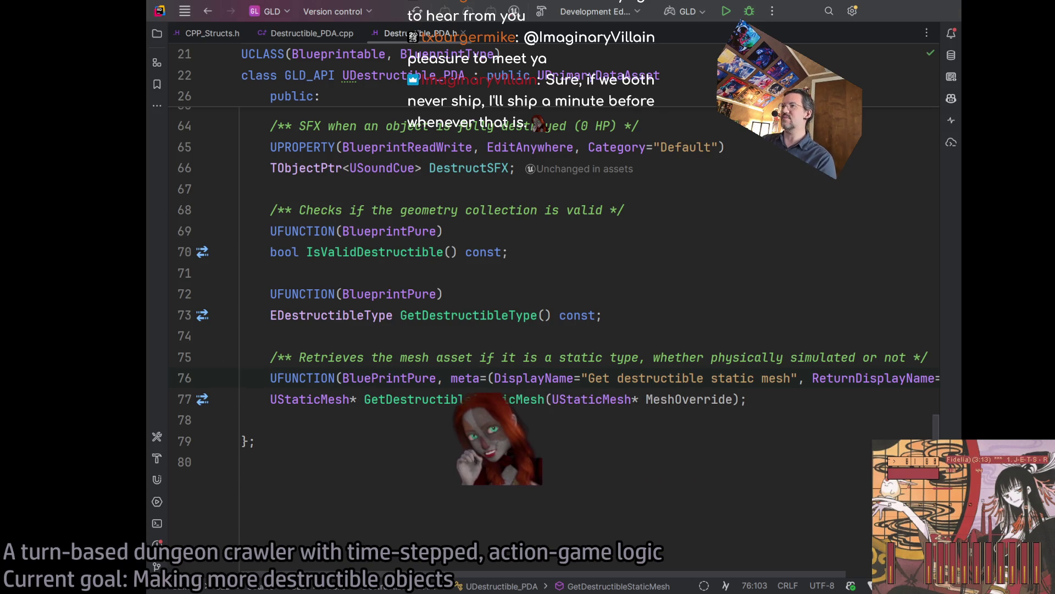
{"action": "mouse_move", "coordinate": [242, 441]}
{"action": "left_mouse_down"}
{"action": "mouse_move", "coordinate": [249, 251]}
{"action": "mouse_move", "coordinate": [213, 211]}
{"action": "left_mouse_up"}
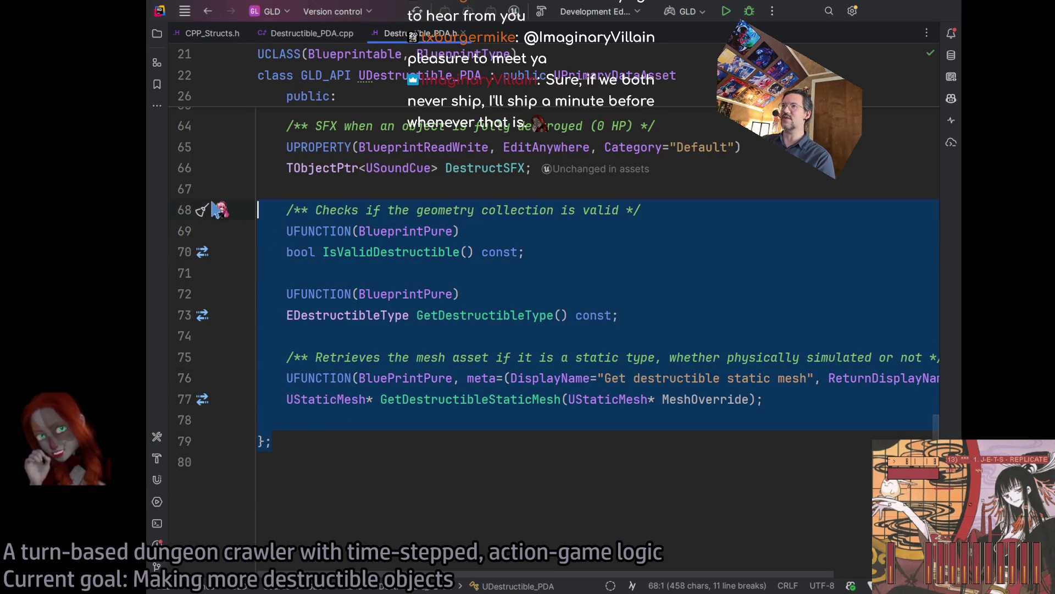
{"action": "left_click", "coordinate": [440, 459]}
{"action": "mouse_move", "coordinate": [440, 459]}
{"action": "left_mouse_down"}
{"action": "mouse_move", "coordinate": [277, 188]}
{"action": "mouse_move", "coordinate": [286, 122]}
{"action": "mouse_move", "coordinate": [412, 412]}
{"action": "mouse_move", "coordinate": [414, 447]}
{"action": "mouse_move", "coordinate": [495, 483]}
{"action": "left_mouse_up"}
{"action": "left_click", "coordinate": [494, 484]}
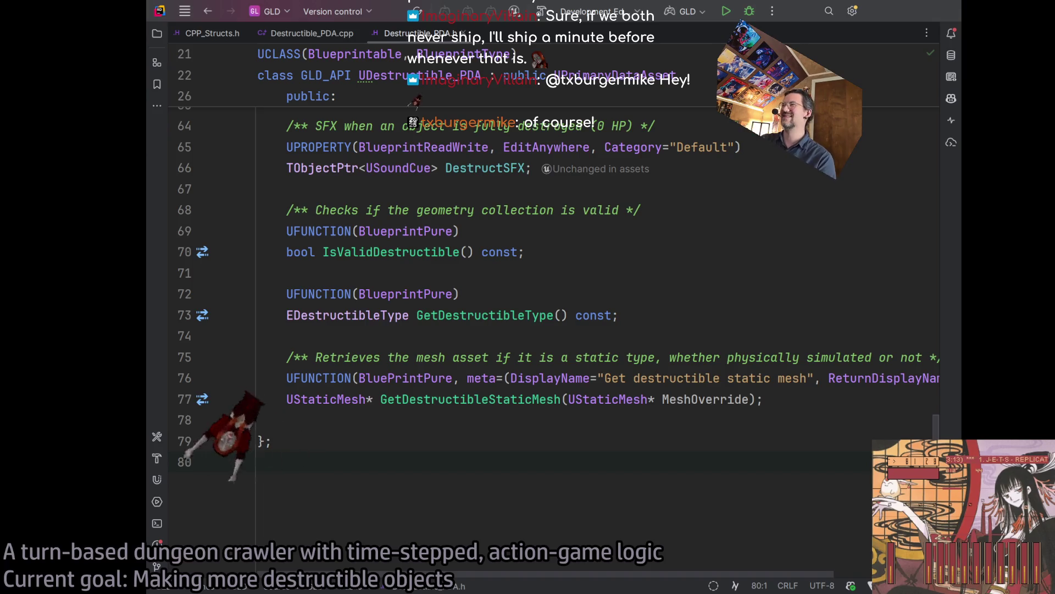
{"action": "left_click", "coordinate": [846, 399]}
{"action": "left_click", "coordinate": [330, 33]}
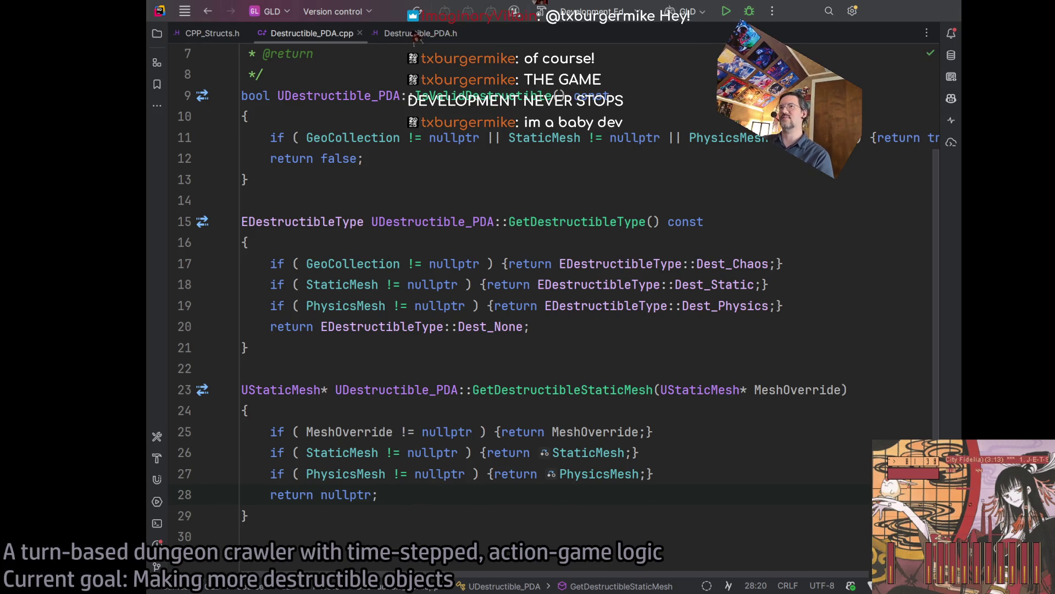
Review the GetDestructibleStaticMesh body in Destructible_PDA.cpp, then build the GLDEditor project.
{"action": "left_click", "coordinate": [457, 498]}
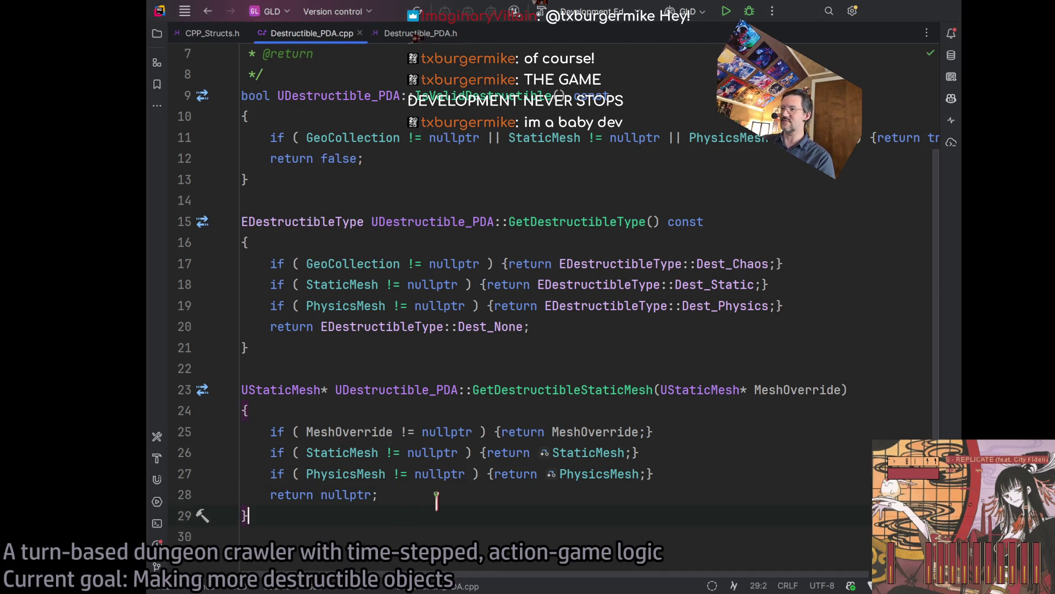
{"action": "mouse_move", "coordinate": [575, 533]}
{"action": "left_mouse_down"}
{"action": "mouse_move", "coordinate": [447, 414]}
{"action": "mouse_move", "coordinate": [217, 368]}
{"action": "mouse_move", "coordinate": [287, 385]}
{"action": "mouse_move", "coordinate": [412, 499]}
{"action": "mouse_move", "coordinate": [212, 389]}
{"action": "left_mouse_up"}
{"action": "left_click", "coordinate": [517, 497]}
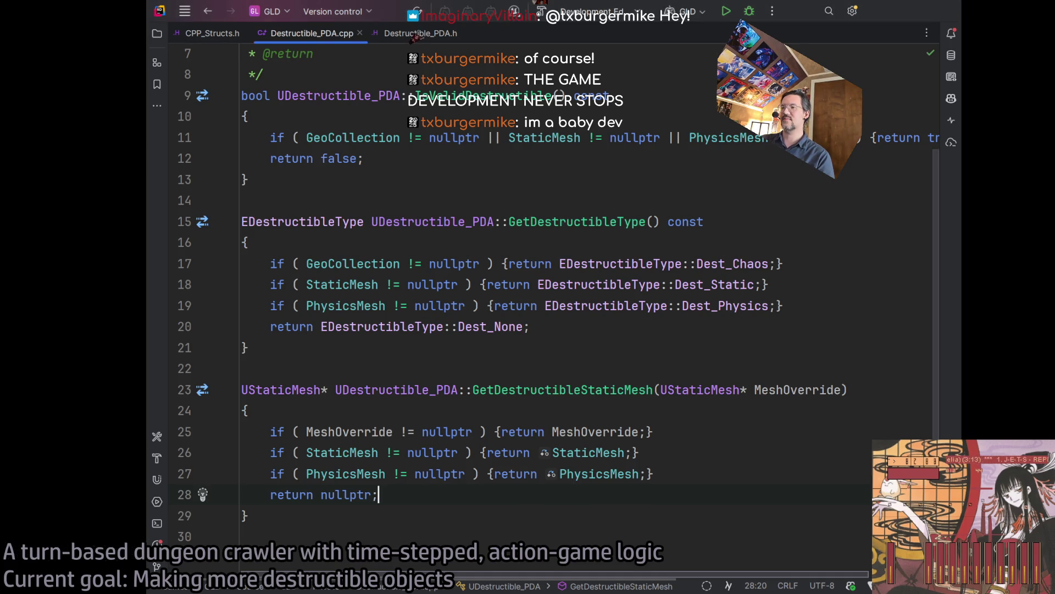
{"action": "left_click", "coordinate": [543, 13]}
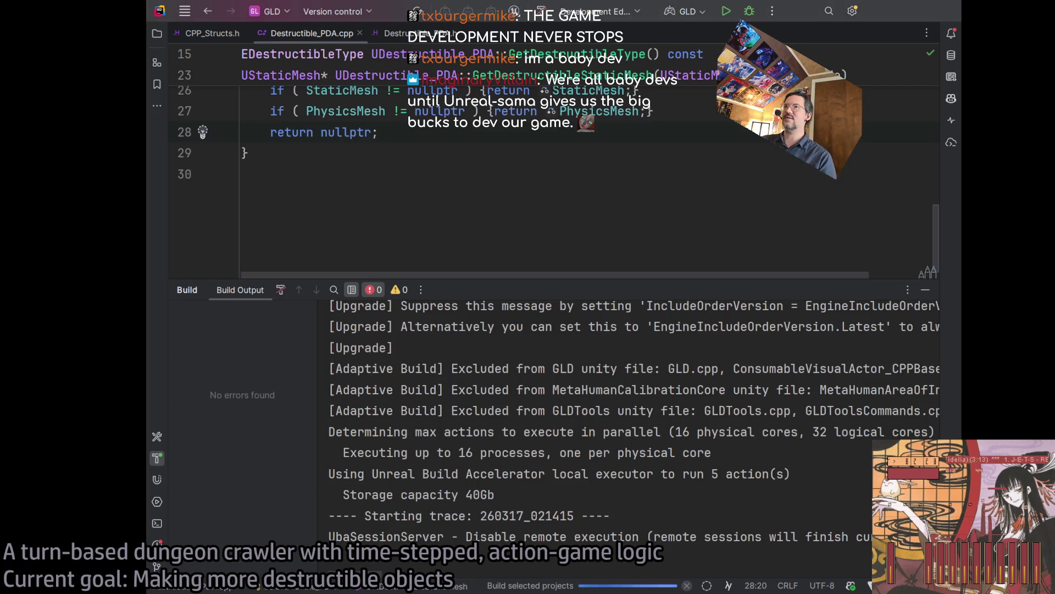
{"action": "key", "text": "alt+Tab"}
Search Google for 'epic megagrant' and open the Epic MegaGrants page on unrealengine.com.
{"action": "left_click", "coordinate": [434, 283]}
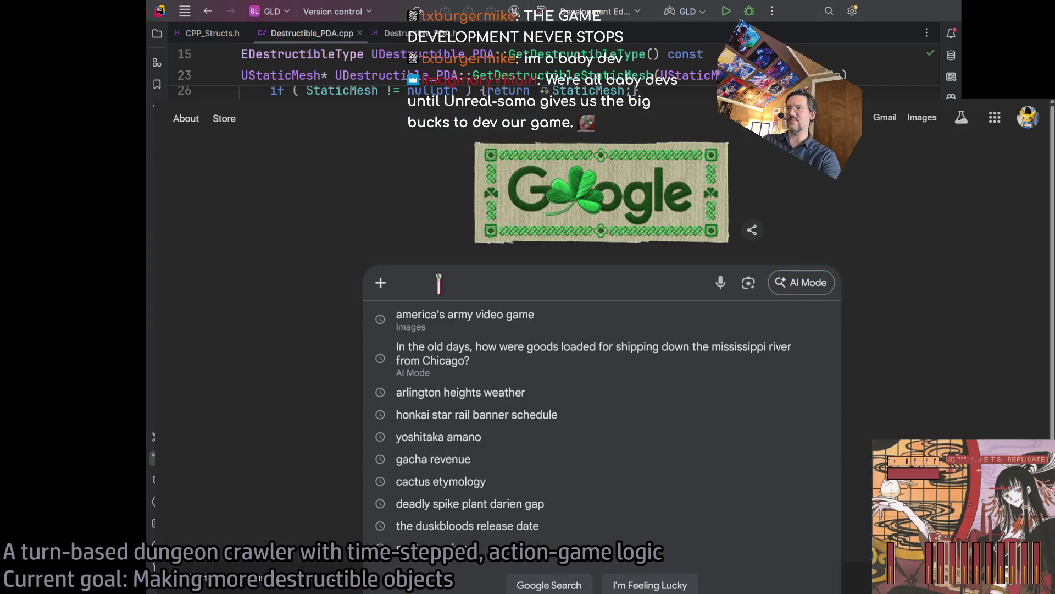
{"action": "type", "text": "epic megagran"}
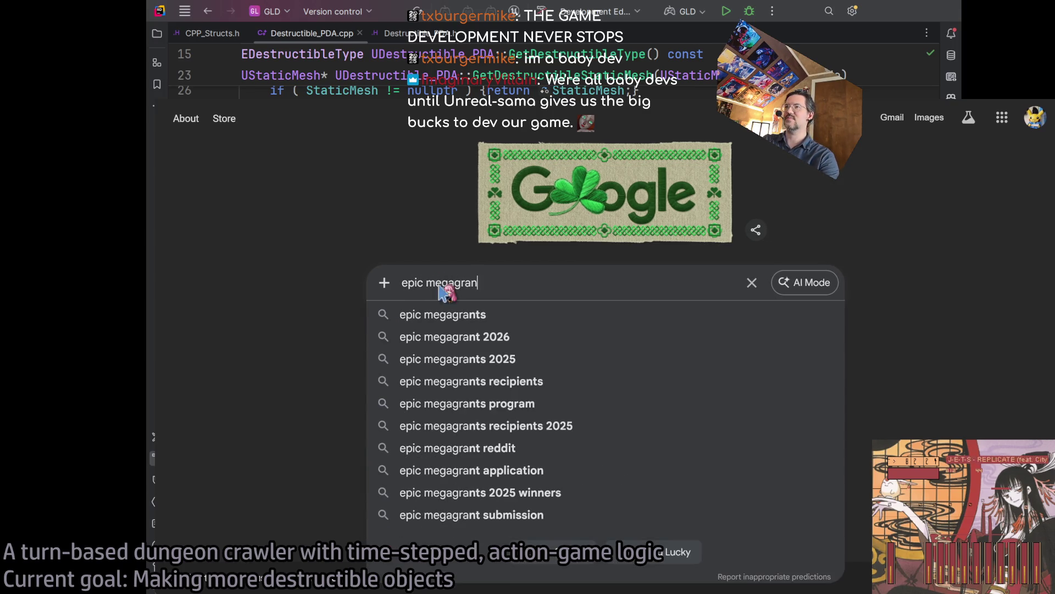
{"action": "type", "text": "t"}
{"action": "key", "text": "Return"}
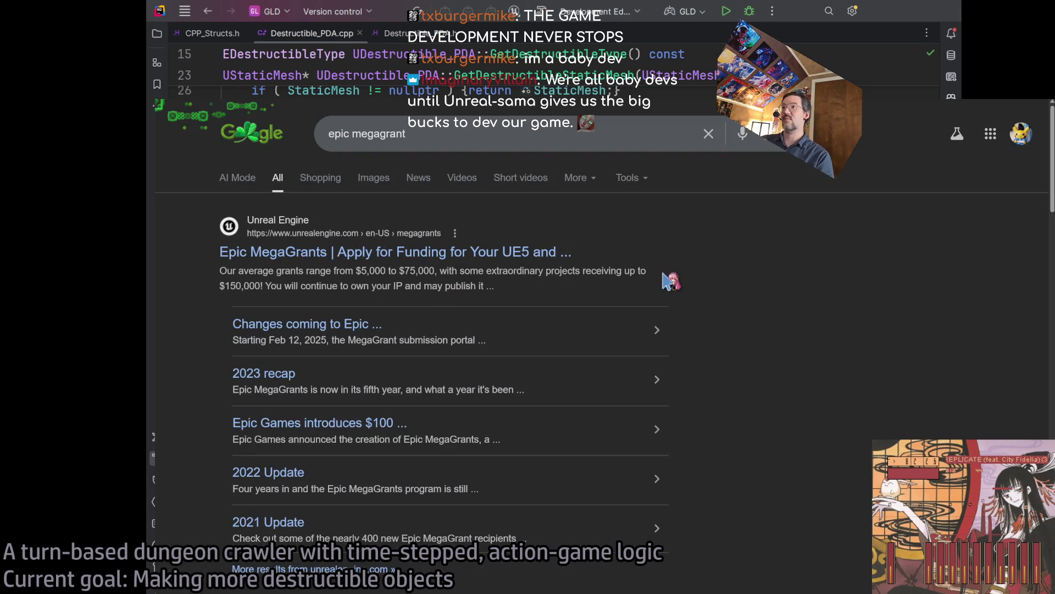
{"action": "left_click", "coordinate": [397, 373]}
Scroll to the Timeline and highlight the Cycle 1 submission deadline, March 20, 2026.
{"action": "scroll", "coordinate": [387, 298], "scroll_direction": "down", "scroll_amount": 5}
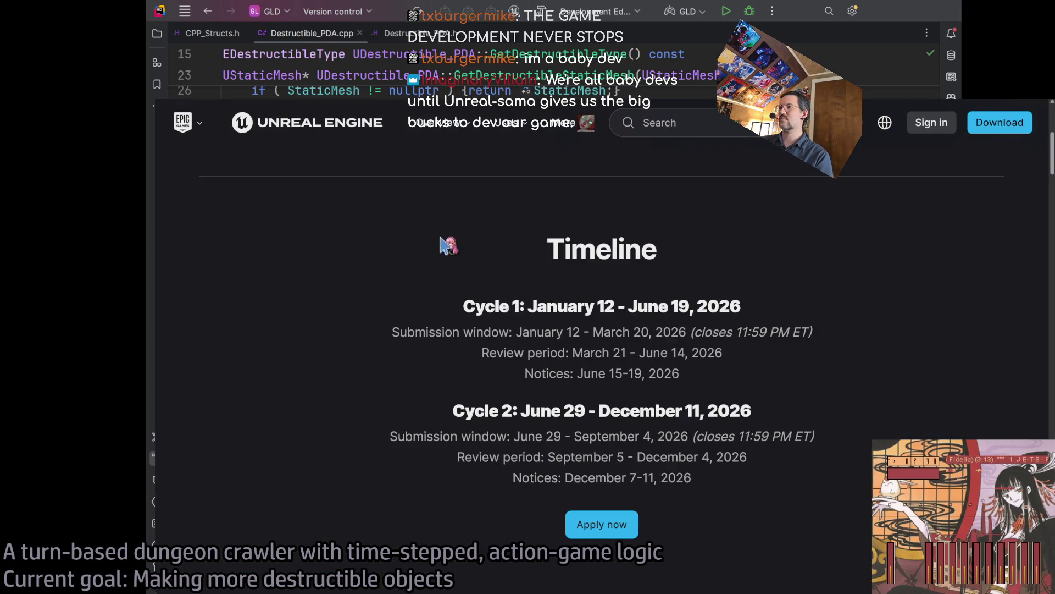
{"action": "scroll", "coordinate": [346, 258], "scroll_direction": "down", "scroll_amount": 1}
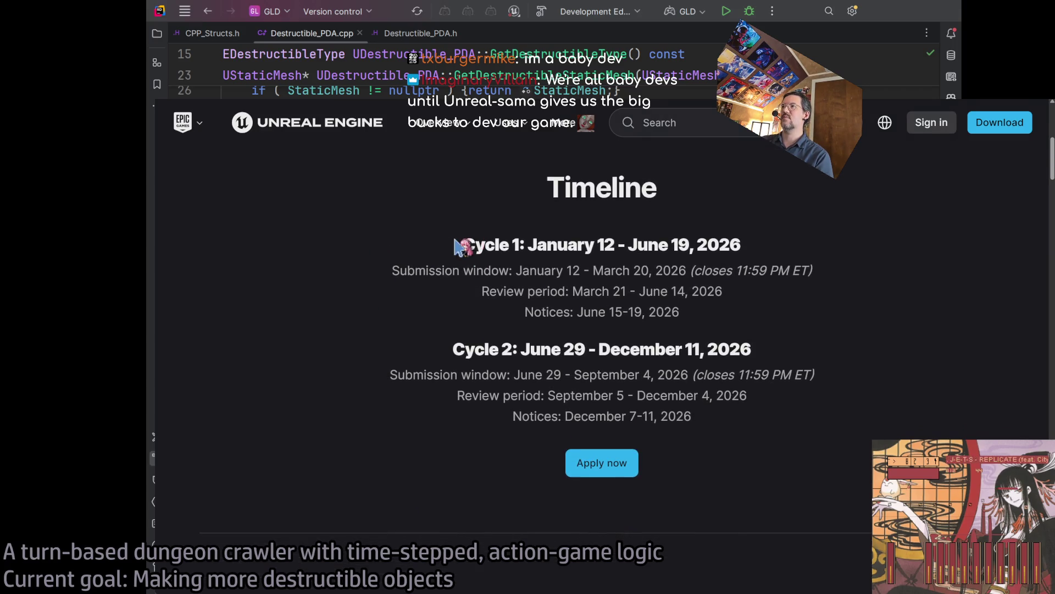
{"action": "left_click_drag", "start_coordinate": [452, 242], "coordinate": [715, 249]}
{"action": "left_click", "coordinate": [733, 246]}
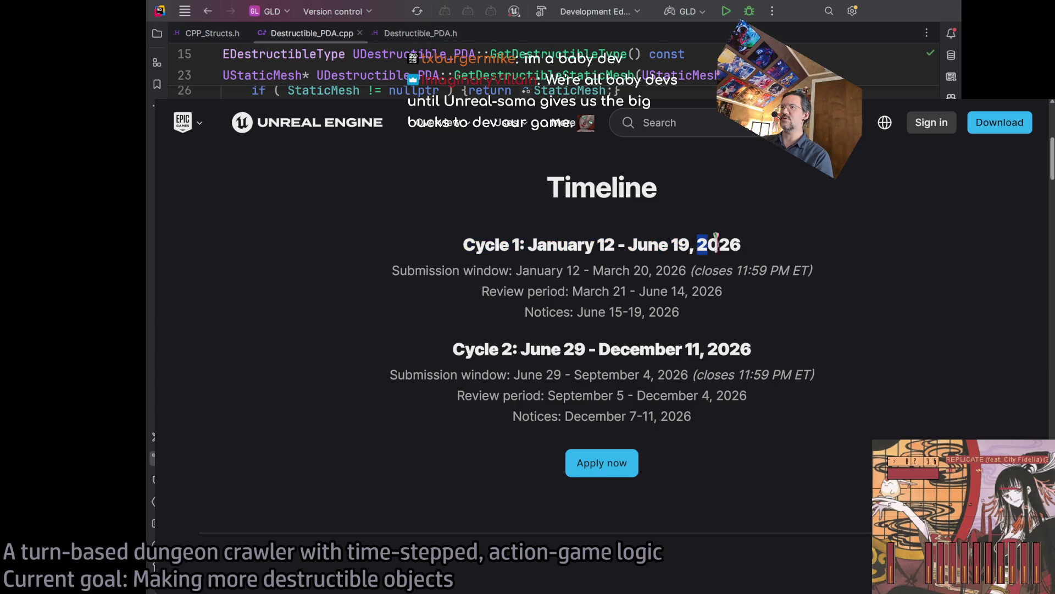
{"action": "left_click_drag", "start_coordinate": [516, 271], "coordinate": [648, 270]}
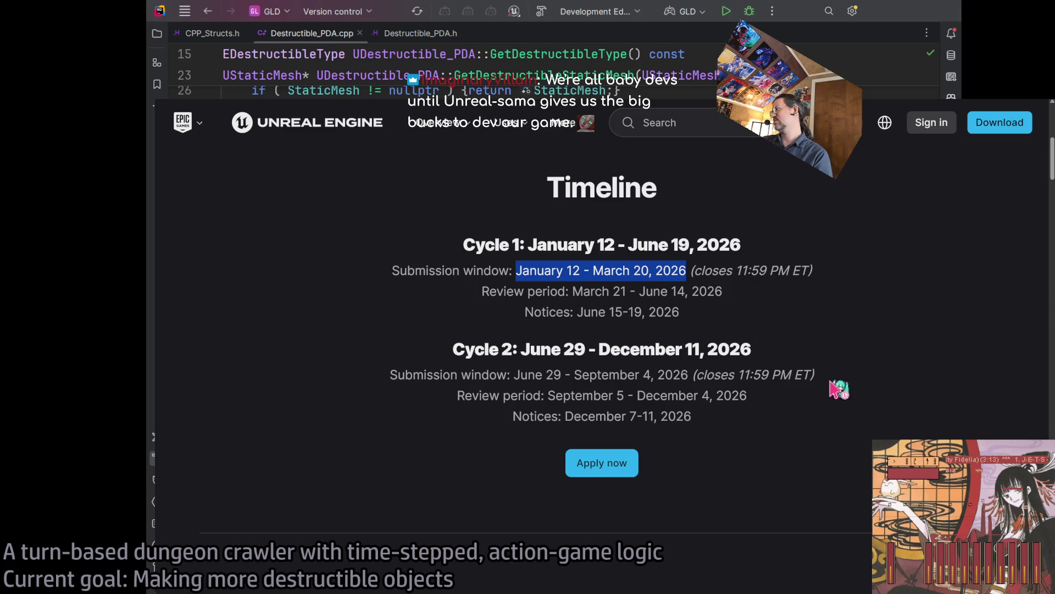
{"action": "left_click", "coordinate": [633, 285]}
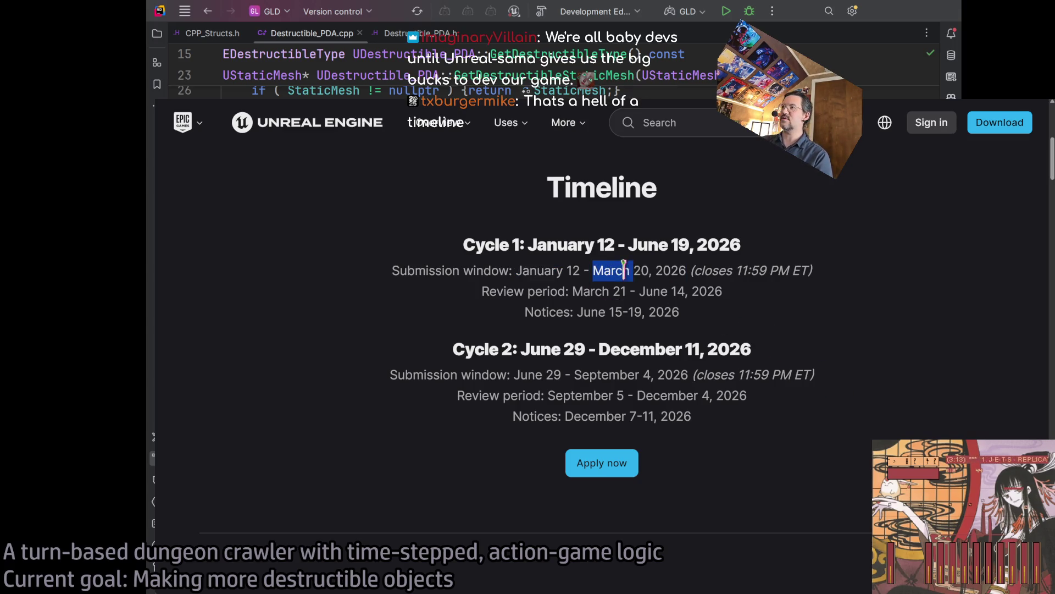
{"action": "left_click_drag", "start_coordinate": [624, 269], "coordinate": [677, 270]}
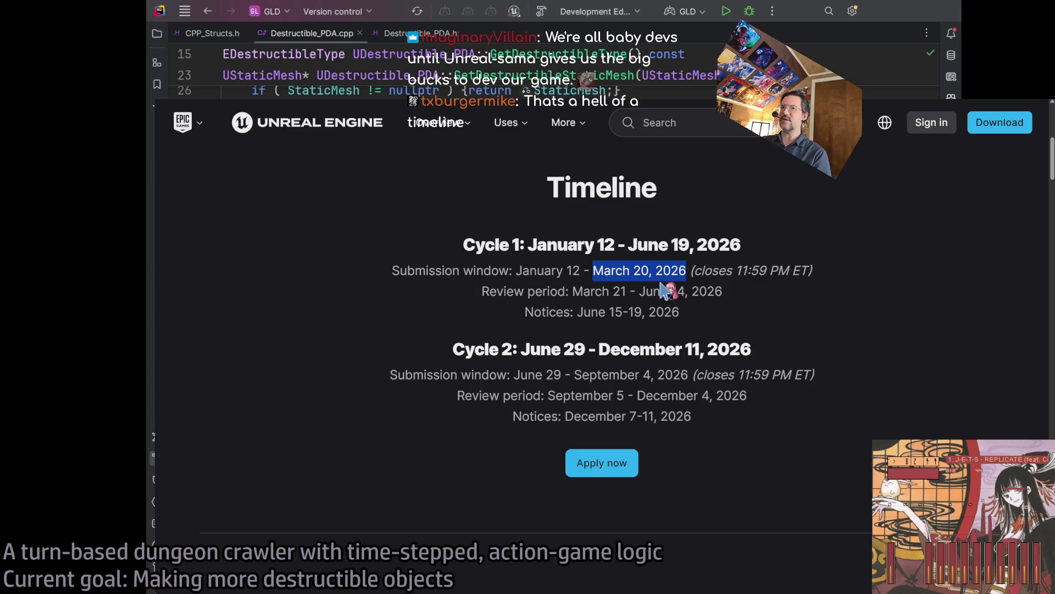
{"action": "double_click", "coordinate": [609, 268]}
{"action": "scroll", "coordinate": [636, 337], "scroll_direction": "up", "scroll_amount": 7}
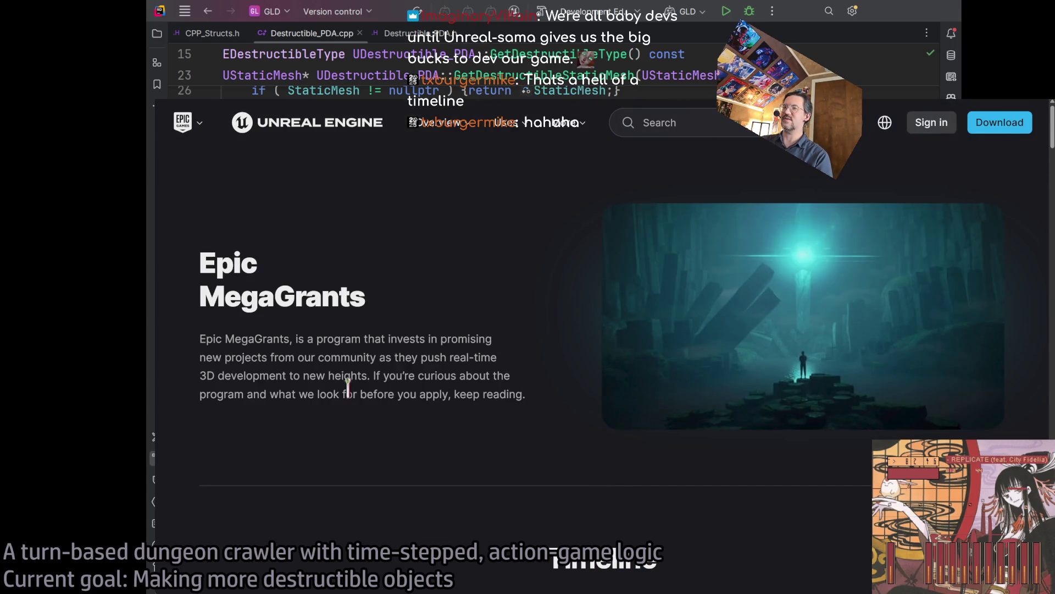
{"action": "scroll", "coordinate": [413, 440], "scroll_direction": "down", "scroll_amount": 5}
{"action": "scroll", "coordinate": [385, 418], "scroll_direction": "up", "scroll_amount": 5}
{"action": "scroll", "coordinate": [249, 358], "scroll_direction": "down", "scroll_amount": 3}
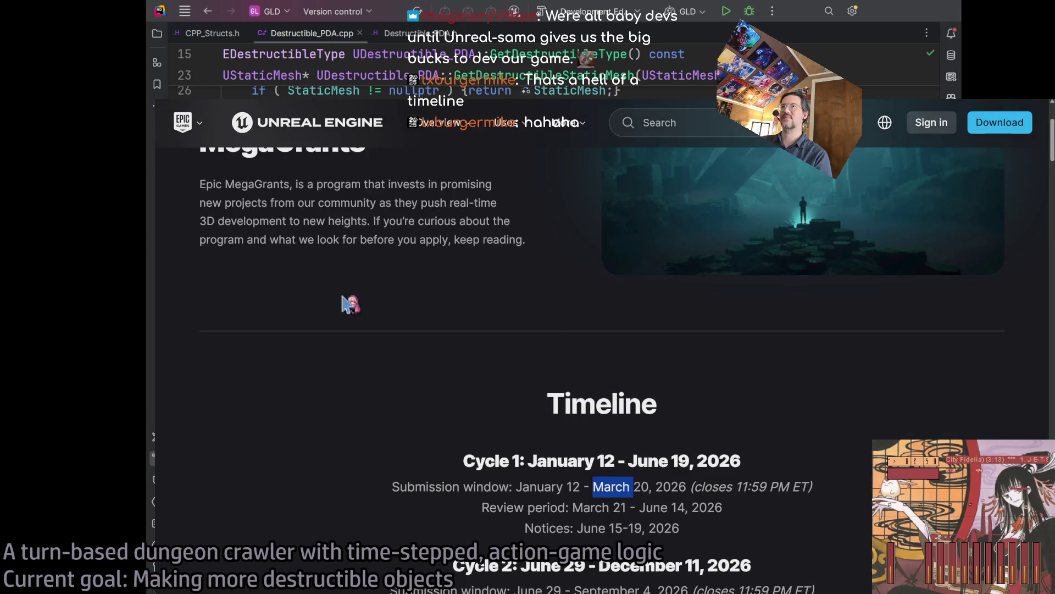
{"action": "mouse_move", "coordinate": [364, 184]}
{"action": "left_mouse_down"}
{"action": "mouse_move", "coordinate": [316, 183]}
{"action": "mouse_move", "coordinate": [418, 241]}
{"action": "mouse_move", "coordinate": [266, 184]}
{"action": "left_mouse_up"}
{"action": "double_click", "coordinate": [434, 240]}
{"action": "left_click", "coordinate": [324, 195]}
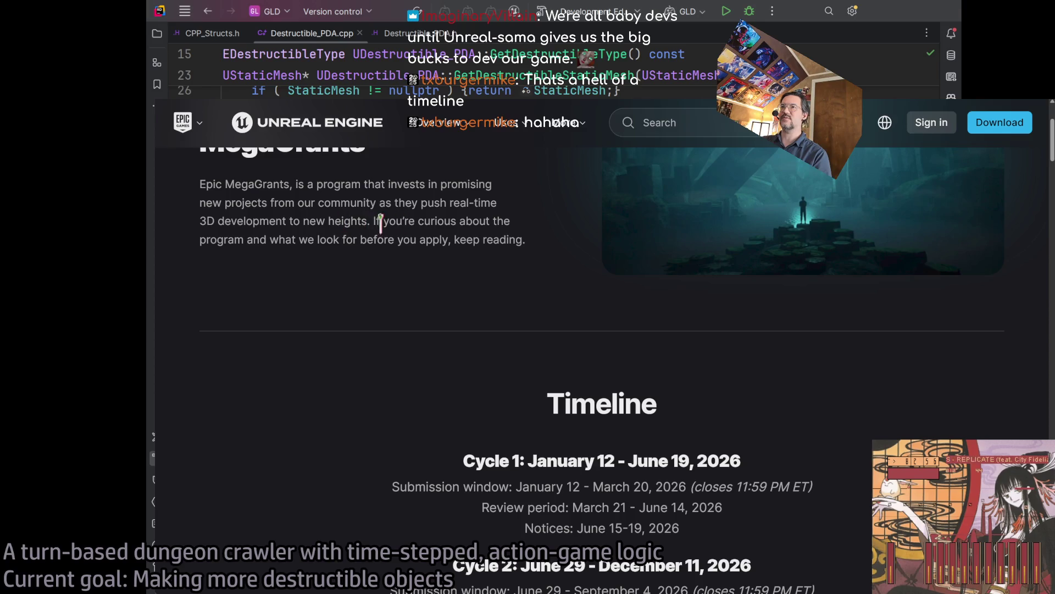
{"action": "scroll", "coordinate": [385, 308], "scroll_direction": "down", "scroll_amount": 5}
{"action": "scroll", "coordinate": [401, 390], "scroll_direction": "down", "scroll_amount": 4}
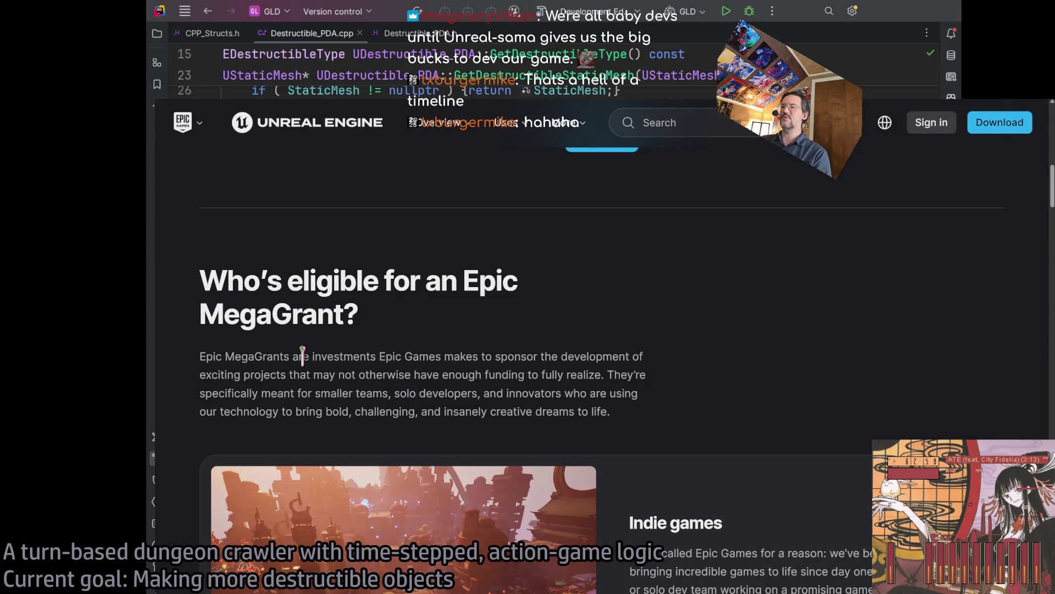
{"action": "mouse_move", "coordinate": [299, 356]}
{"action": "left_mouse_down"}
{"action": "mouse_move", "coordinate": [405, 405]}
{"action": "mouse_move", "coordinate": [487, 393]}
{"action": "left_mouse_up"}
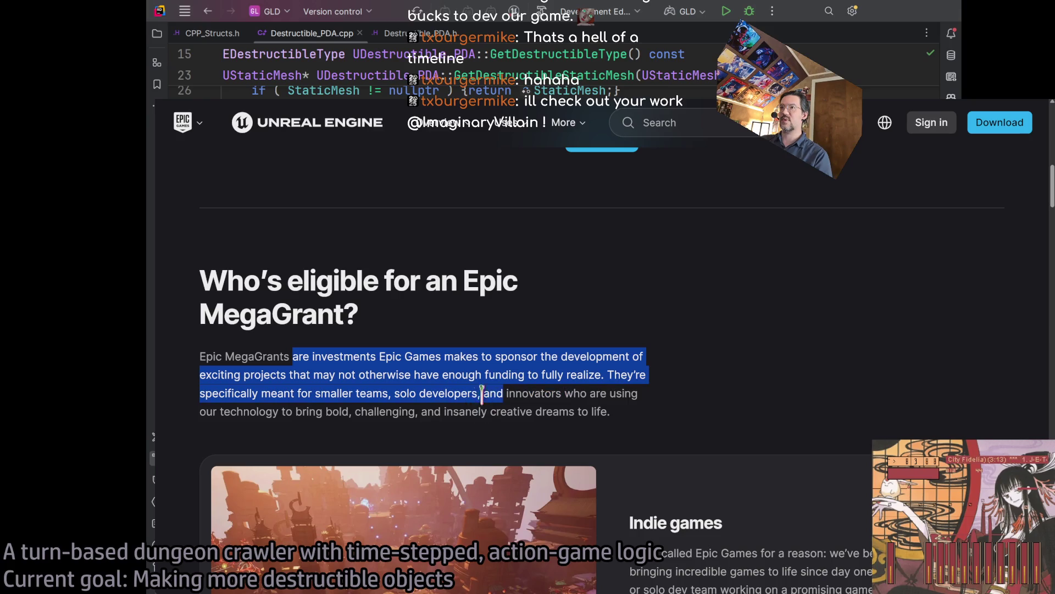
{"action": "left_click", "coordinate": [473, 356]}
{"action": "mouse_move", "coordinate": [452, 360]}
{"action": "left_mouse_down"}
{"action": "mouse_move", "coordinate": [330, 394]}
{"action": "mouse_move", "coordinate": [440, 414]}
{"action": "left_mouse_up"}
{"action": "left_click", "coordinate": [723, 315]}
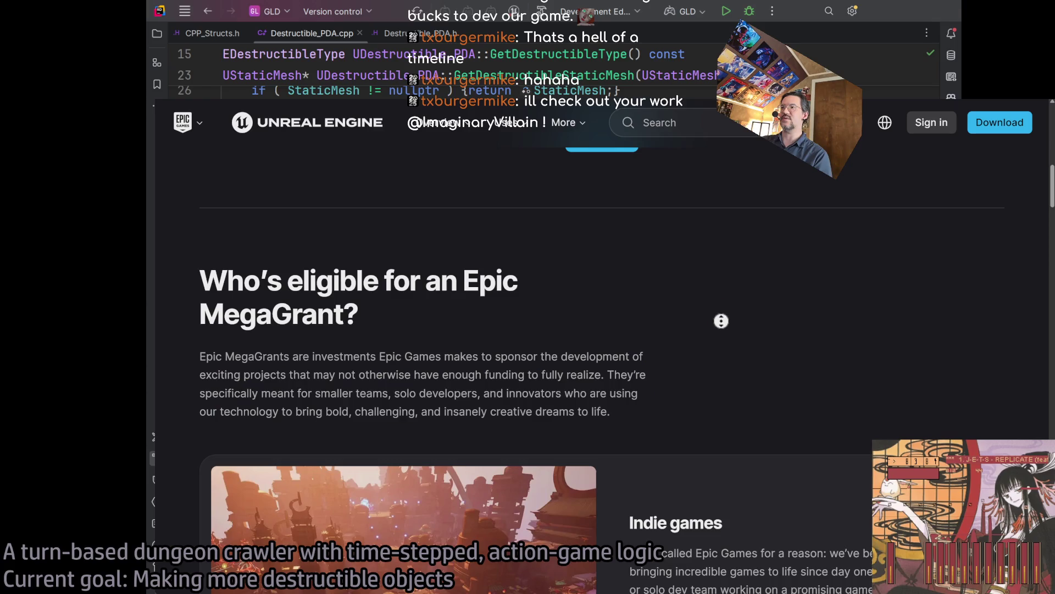
{"action": "scroll", "coordinate": [723, 329], "scroll_direction": "down", "scroll_amount": 2}
{"action": "scroll", "coordinate": [724, 361], "scroll_direction": "down", "scroll_amount": 2}
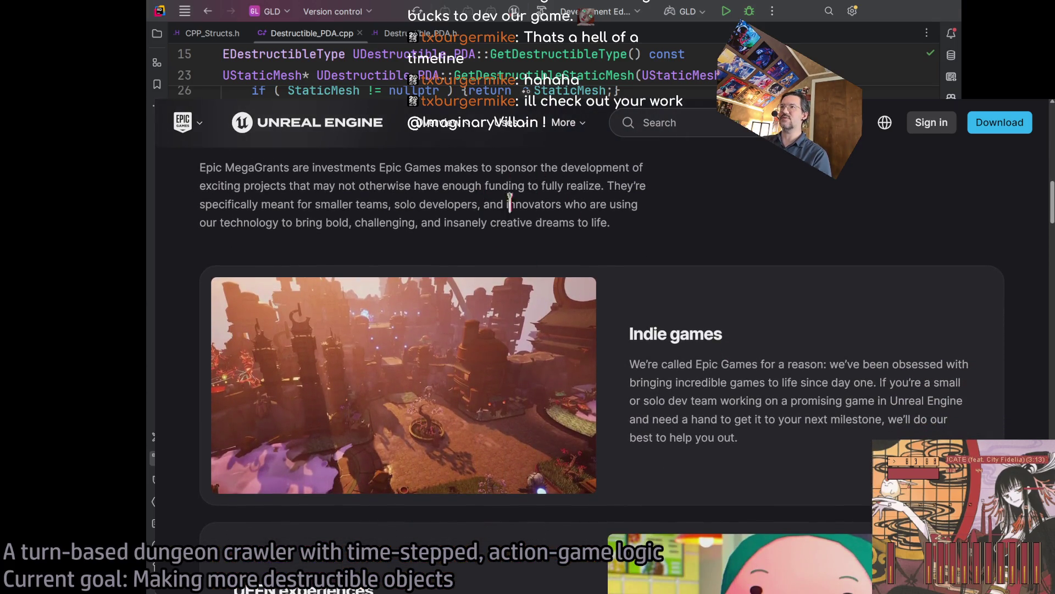
{"action": "mouse_move", "coordinate": [485, 203]}
{"action": "left_mouse_down"}
{"action": "mouse_move", "coordinate": [561, 204]}
{"action": "mouse_move", "coordinate": [514, 222]}
{"action": "mouse_move", "coordinate": [533, 224]}
{"action": "left_mouse_up"}
{"action": "left_click", "coordinate": [725, 204]}
{"action": "scroll", "coordinate": [687, 231], "scroll_direction": "down", "scroll_amount": 2}
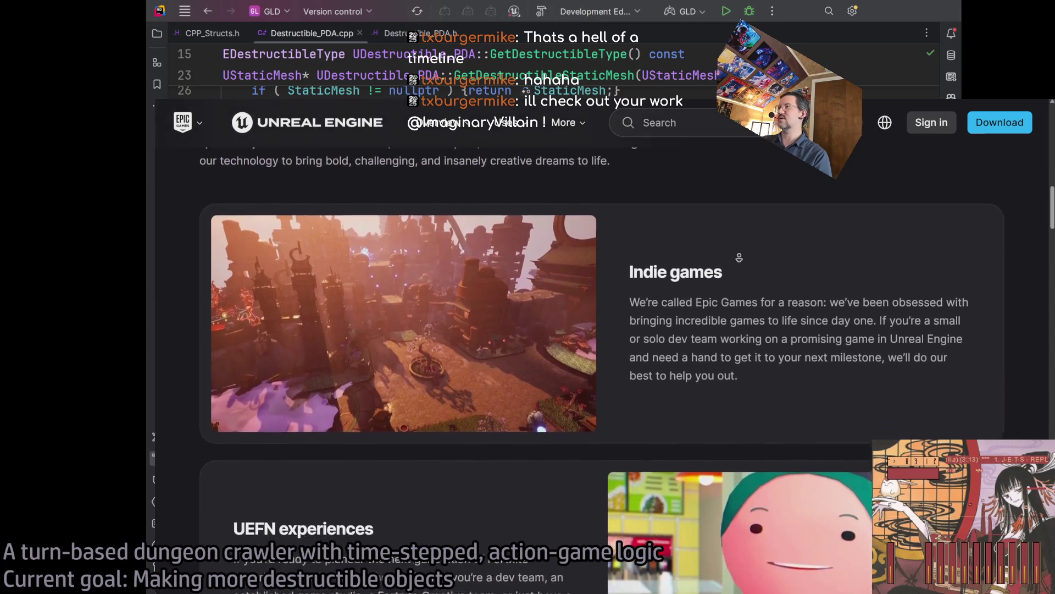
{"action": "left_click_drag", "start_coordinate": [752, 250], "coordinate": [791, 332]}
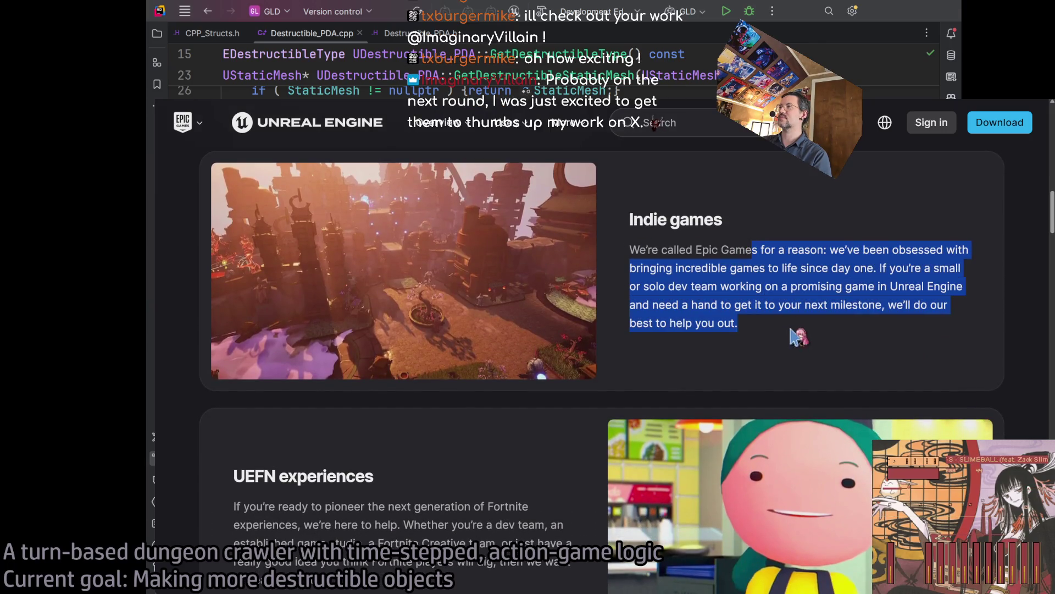
{"action": "left_click", "coordinate": [825, 303]}
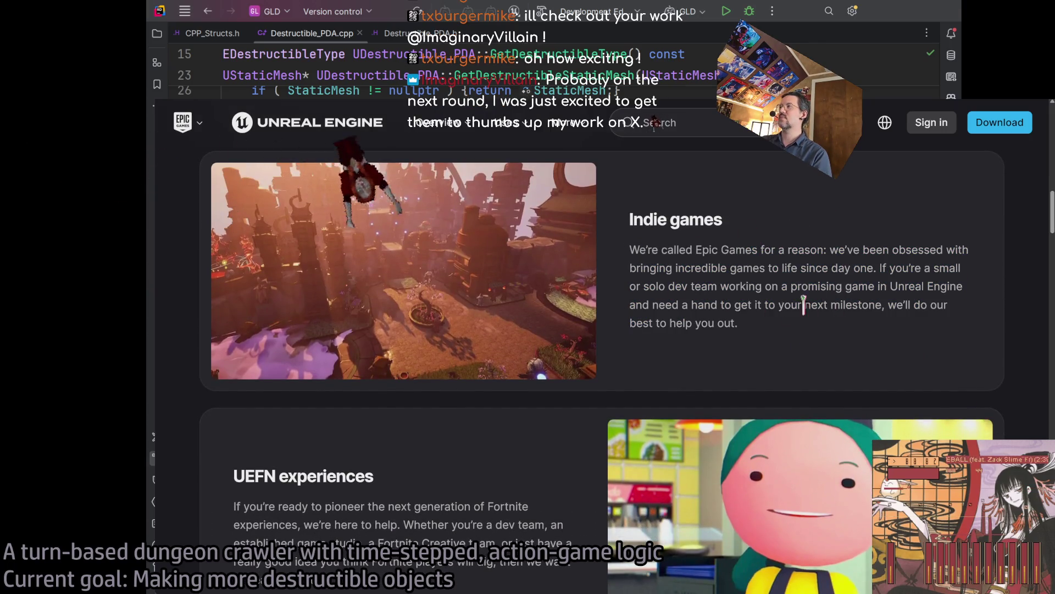
{"action": "left_click_drag", "start_coordinate": [880, 268], "coordinate": [886, 303]}
{"action": "left_click_drag", "start_coordinate": [636, 302], "coordinate": [848, 307]}
{"action": "left_click", "coordinate": [804, 325]}
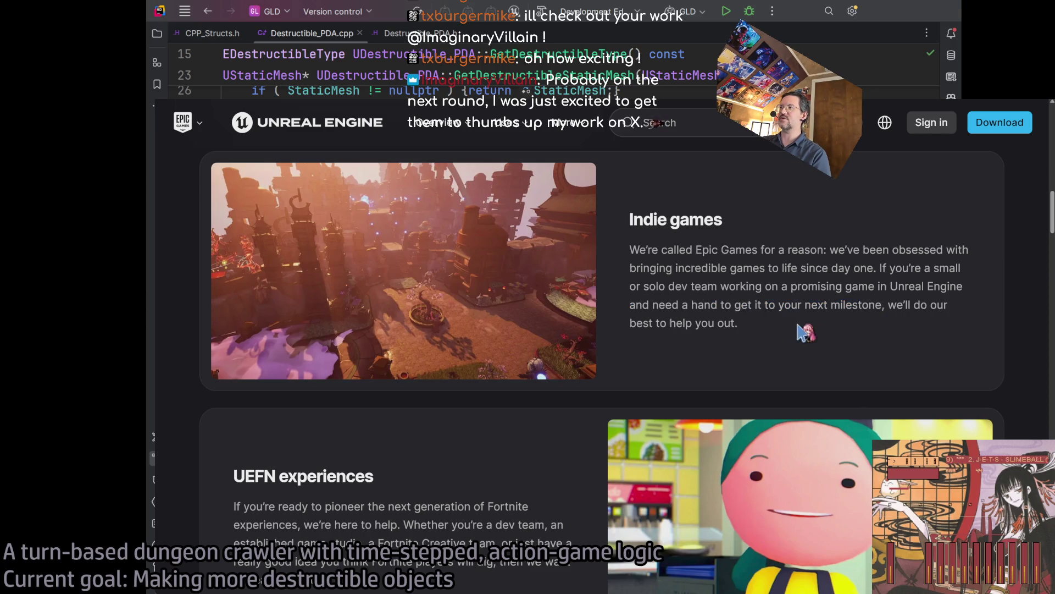
{"action": "mouse_move", "coordinate": [790, 328]}
{"action": "left_mouse_down"}
{"action": "mouse_move", "coordinate": [822, 245]}
{"action": "mouse_move", "coordinate": [685, 203]}
{"action": "mouse_move", "coordinate": [676, 243]}
{"action": "mouse_move", "coordinate": [649, 223]}
{"action": "mouse_move", "coordinate": [654, 368]}
{"action": "mouse_move", "coordinate": [660, 297]}
{"action": "mouse_move", "coordinate": [682, 313]}
{"action": "mouse_move", "coordinate": [632, 283]}
{"action": "mouse_move", "coordinate": [671, 349]}
{"action": "left_mouse_up"}
{"action": "scroll", "coordinate": [649, 223], "scroll_direction": "up", "scroll_amount": 3}
{"action": "scroll", "coordinate": [654, 368], "scroll_direction": "down", "scroll_amount": 1}
{"action": "left_click", "coordinate": [756, 407]}
{"action": "left_click_drag", "start_coordinate": [772, 440], "coordinate": [621, 294]}
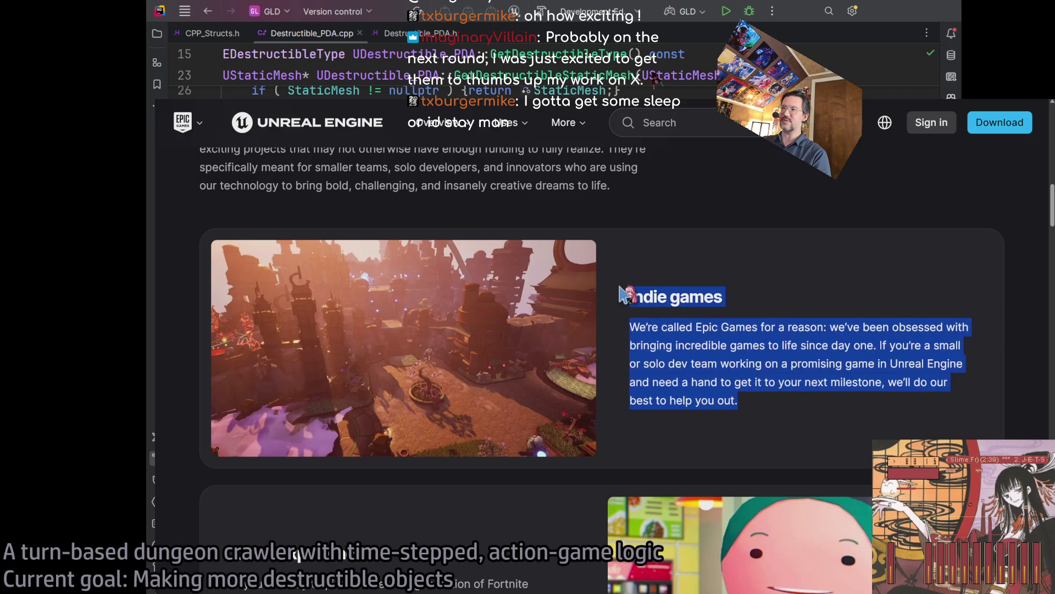
{"action": "left_click", "coordinate": [777, 295]}
{"action": "left_click_drag", "start_coordinate": [763, 422], "coordinate": [618, 291]}
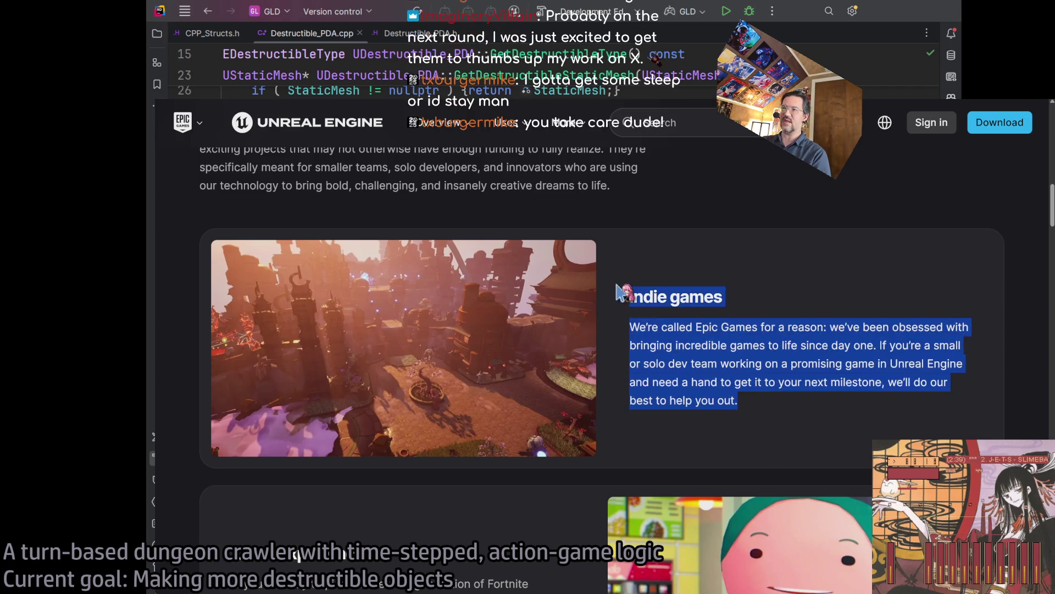
{"action": "left_click", "coordinate": [791, 405]}
{"action": "left_click_drag", "start_coordinate": [791, 407], "coordinate": [709, 300]}
{"action": "scroll", "coordinate": [704, 341], "scroll_direction": "down", "scroll_amount": 5}
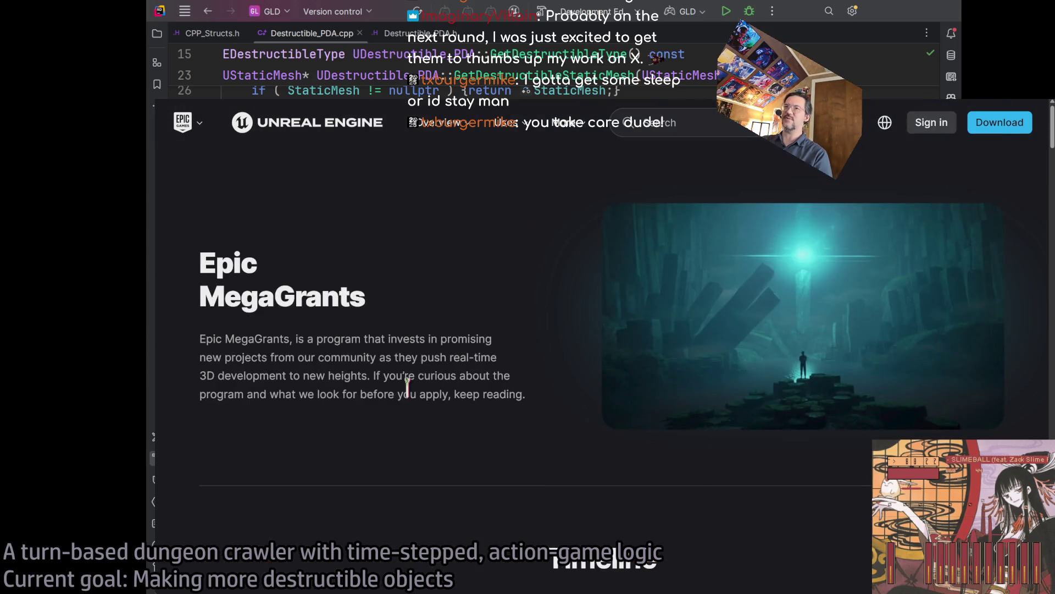
{"action": "scroll", "coordinate": [407, 390], "scroll_direction": "down", "scroll_amount": 15}
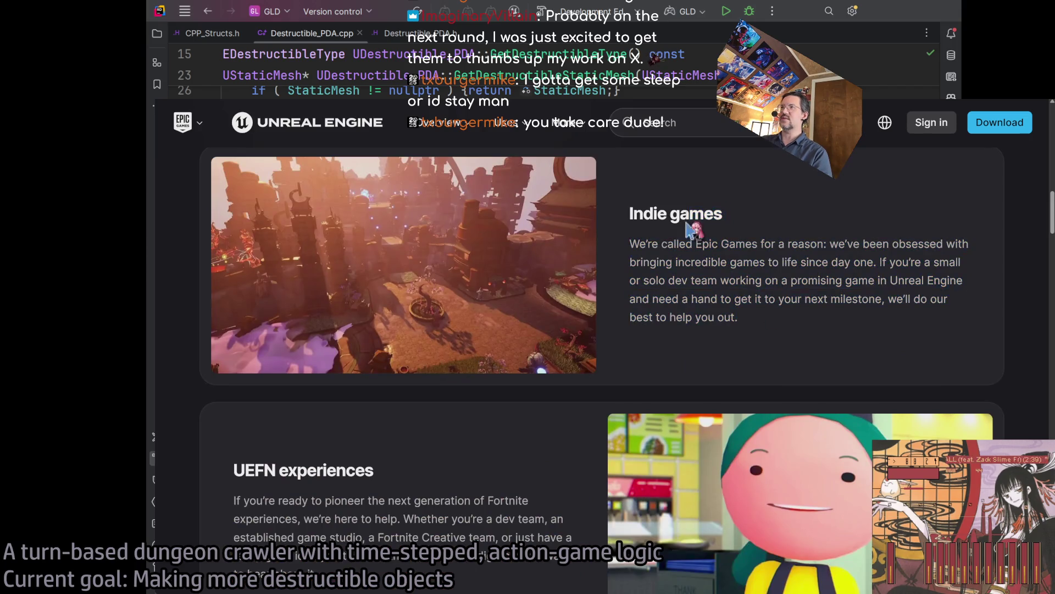
{"action": "triple_click", "coordinate": [687, 215]}
{"action": "left_click_drag", "start_coordinate": [687, 215], "coordinate": [777, 313]}
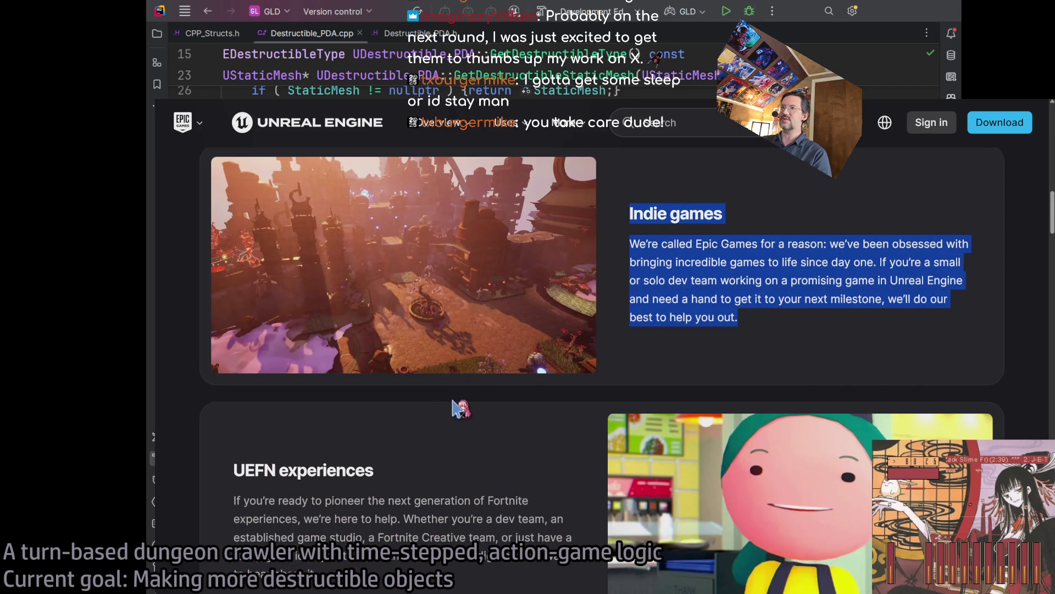
{"action": "left_click", "coordinate": [620, 311]}
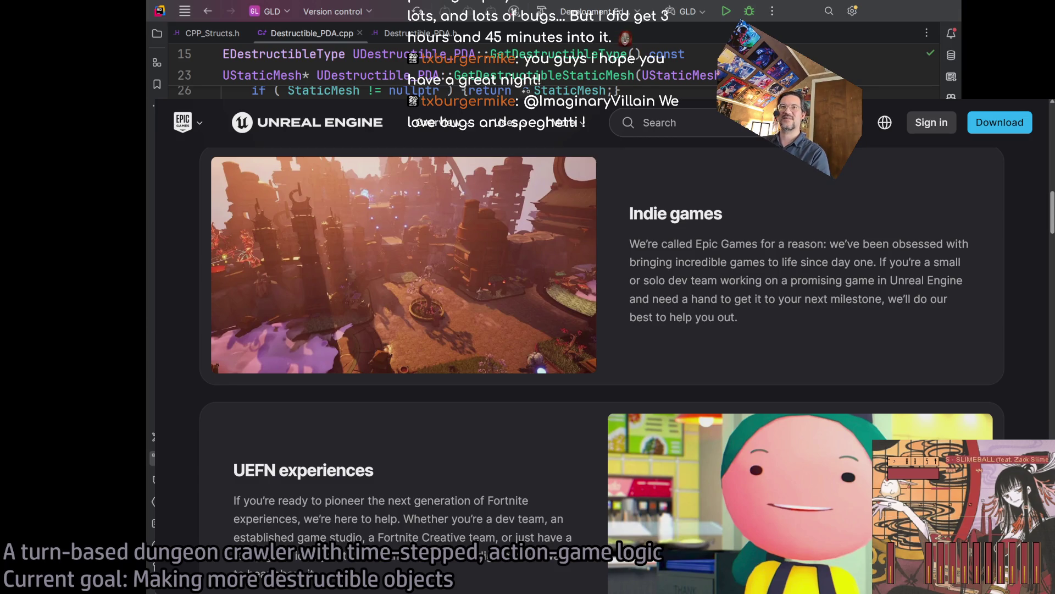
{"action": "scroll", "coordinate": [616, 231], "scroll_direction": "down", "scroll_amount": 1}
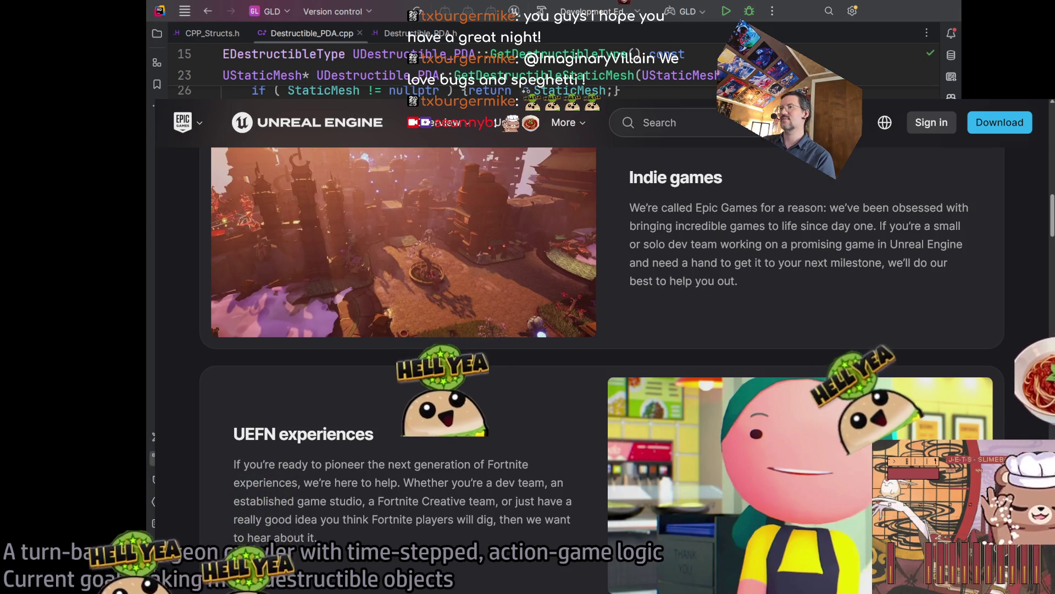
Scroll past the community projects to the FAQ and expand 'Who and what are we looking for?'.
{"action": "scroll", "coordinate": [604, 330], "scroll_direction": "down", "scroll_amount": 1}
{"action": "scroll", "coordinate": [604, 329], "scroll_direction": "down", "scroll_amount": 1}
{"action": "scroll", "coordinate": [605, 330], "scroll_direction": "down", "scroll_amount": 2}
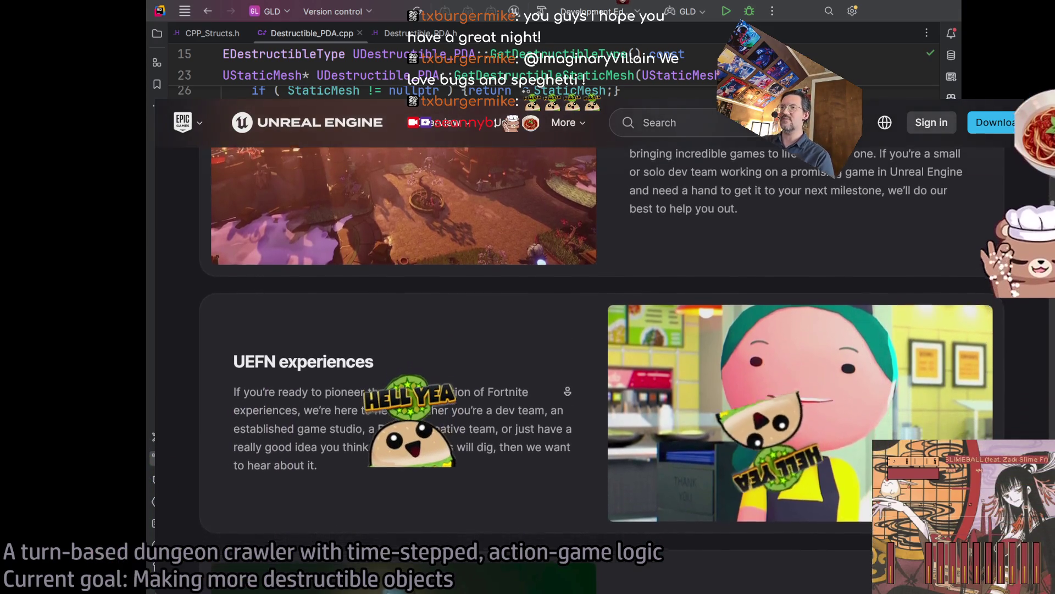
{"action": "scroll", "coordinate": [588, 422], "scroll_direction": "down", "scroll_amount": 4}
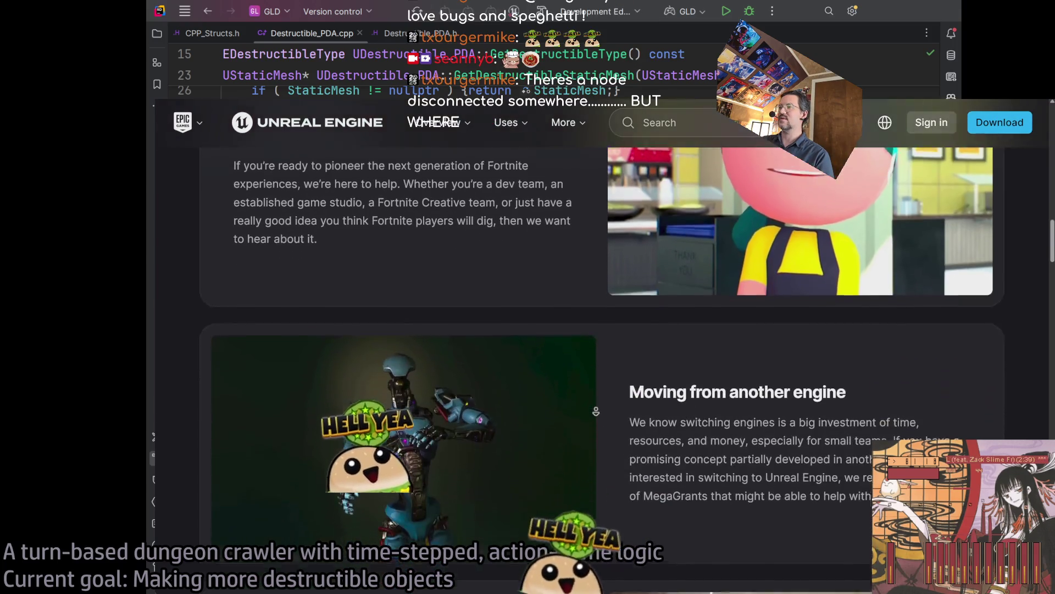
{"action": "scroll", "coordinate": [595, 386], "scroll_direction": "down", "scroll_amount": 3}
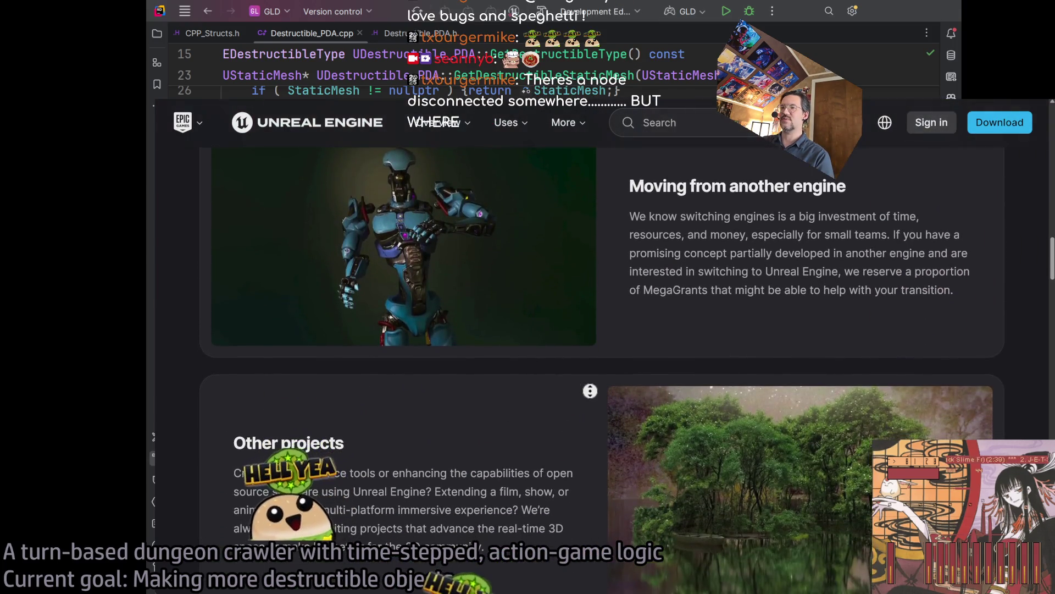
{"action": "scroll", "coordinate": [597, 385], "scroll_direction": "down", "scroll_amount": 8}
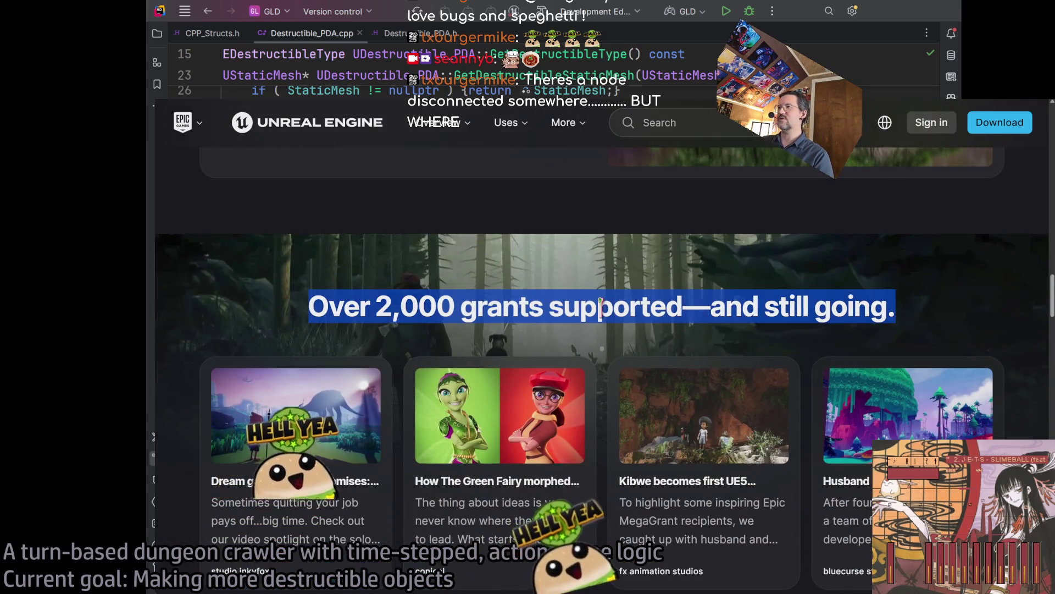
{"action": "scroll", "coordinate": [608, 241], "scroll_direction": "down", "scroll_amount": 1}
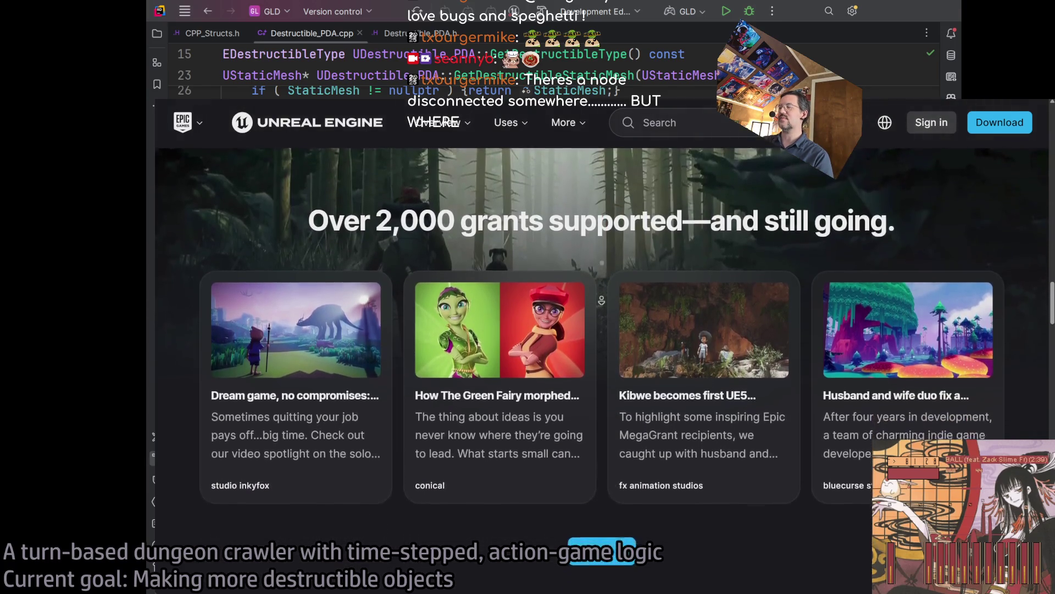
{"action": "scroll", "coordinate": [599, 300], "scroll_direction": "down", "scroll_amount": 2}
{"action": "scroll", "coordinate": [601, 300], "scroll_direction": "down", "scroll_amount": 1}
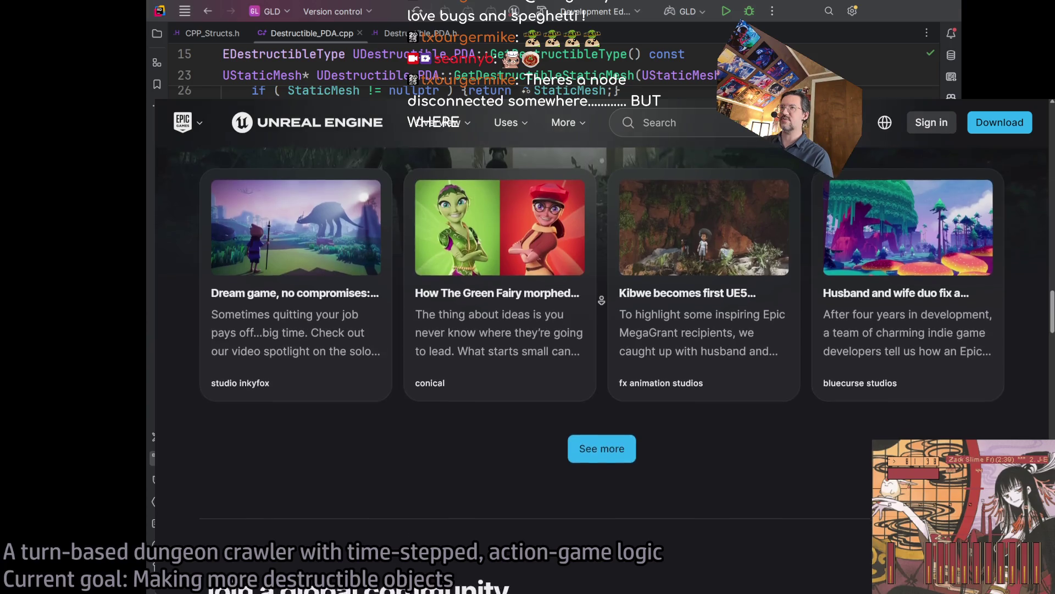
{"action": "scroll", "coordinate": [425, 392], "scroll_direction": "down", "scroll_amount": 4}
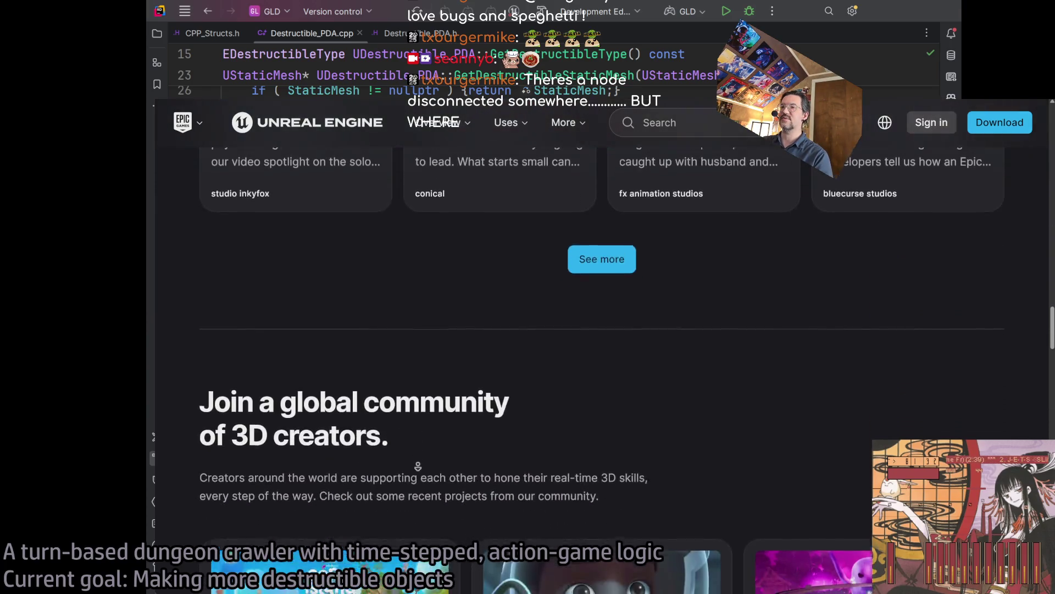
{"action": "scroll", "coordinate": [729, 350], "scroll_direction": "down", "scroll_amount": 3}
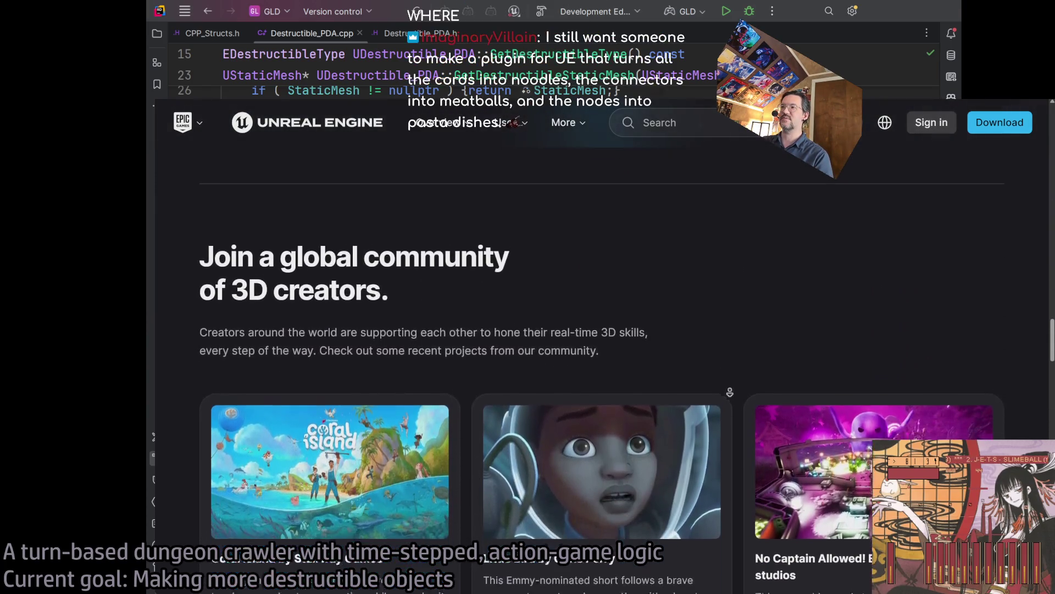
{"action": "scroll", "coordinate": [740, 384], "scroll_direction": "down", "scroll_amount": 3}
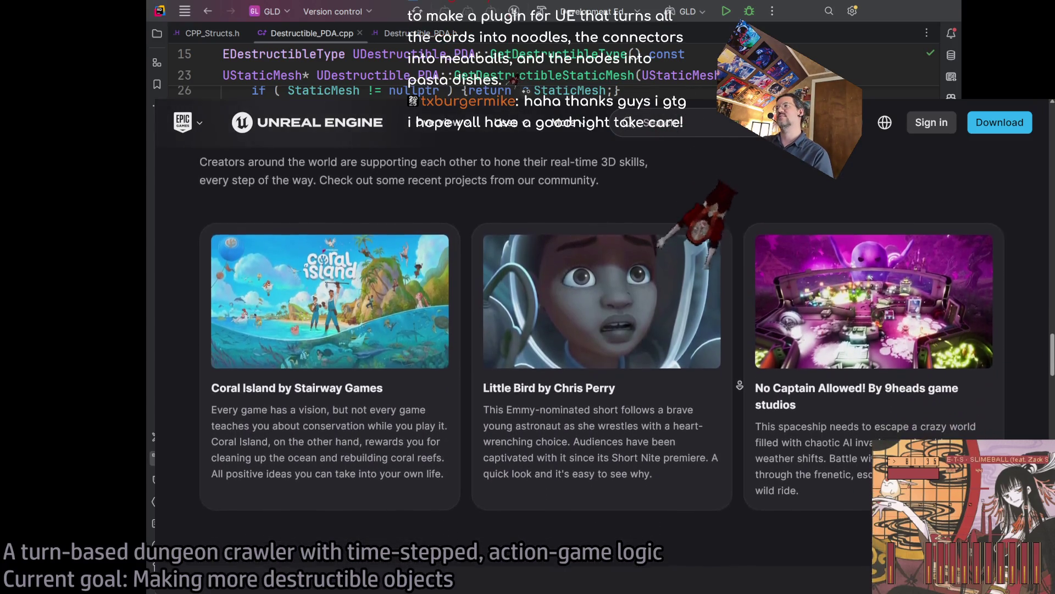
{"action": "scroll", "coordinate": [740, 384], "scroll_direction": "down", "scroll_amount": 3}
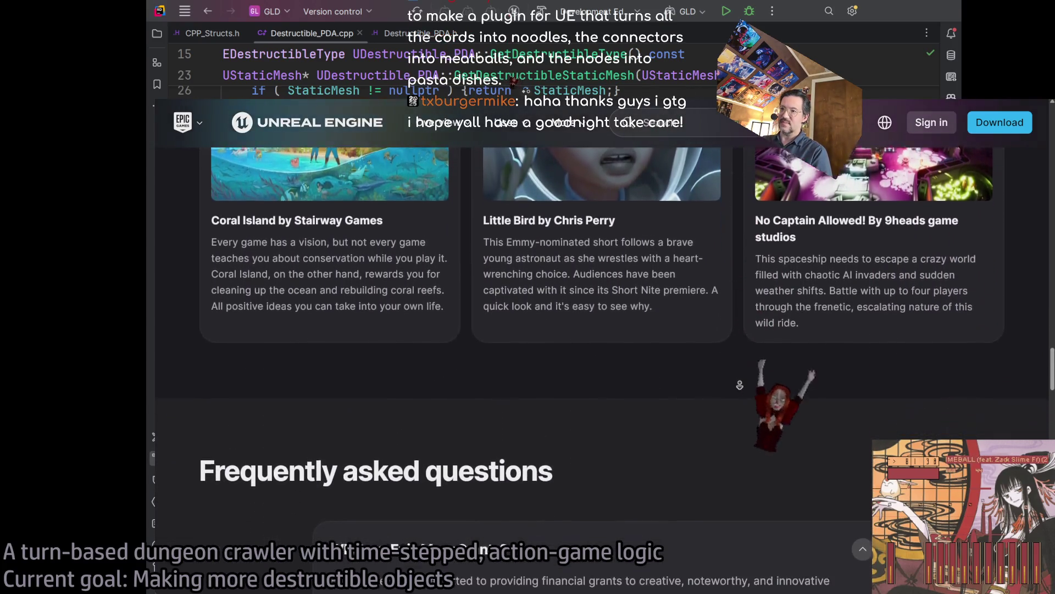
{"action": "scroll", "coordinate": [693, 387], "scroll_direction": "down", "scroll_amount": 3}
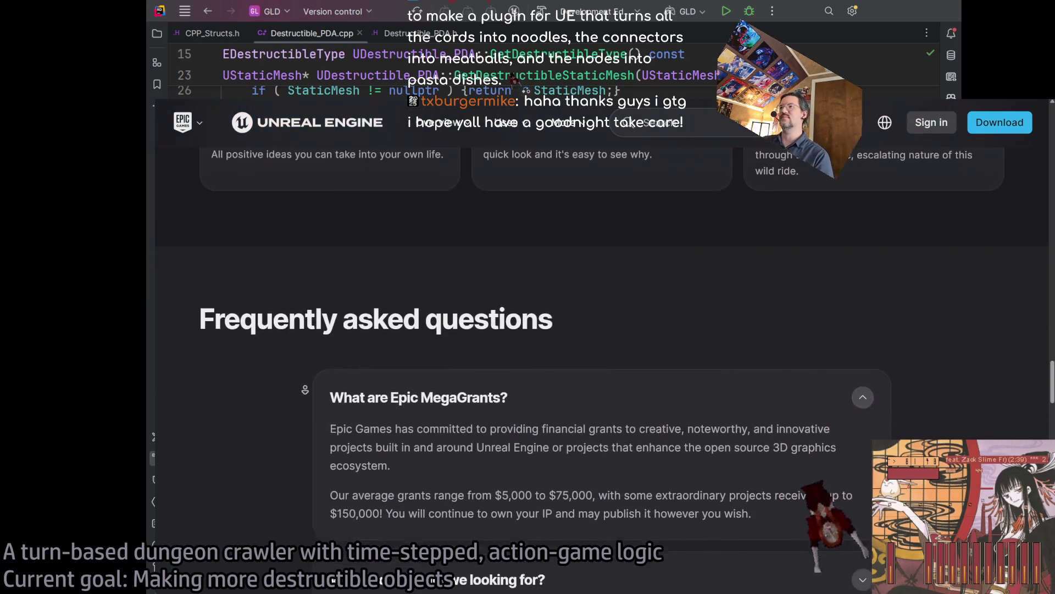
{"action": "scroll", "coordinate": [305, 390], "scroll_direction": "down", "scroll_amount": 1}
{"action": "left_click", "coordinate": [352, 430]}
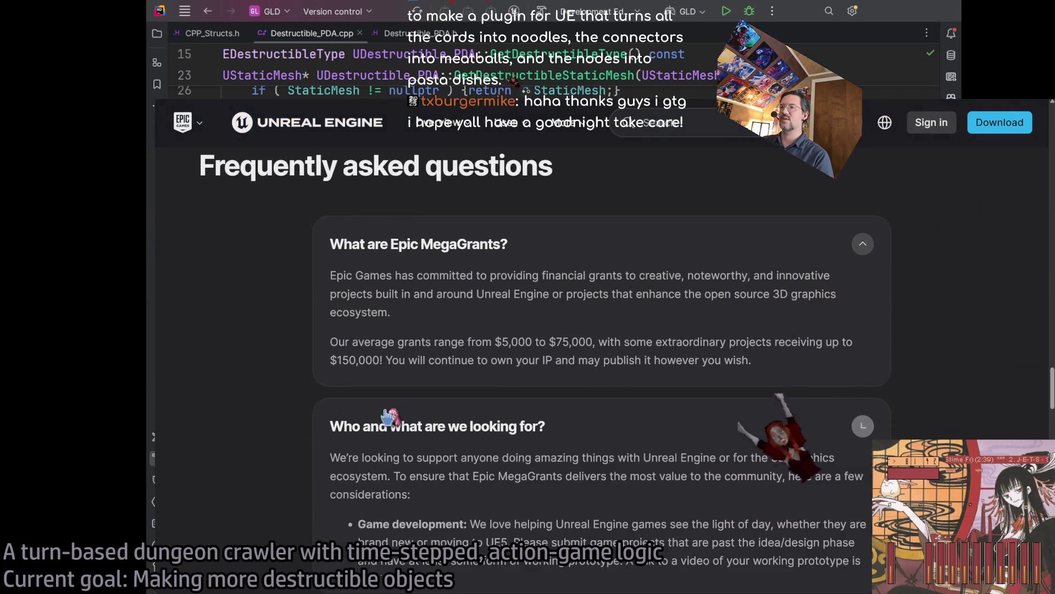
Read the game development guidance answer and autoscroll further through the FAQ questions.
{"action": "scroll", "coordinate": [261, 387], "scroll_direction": "down", "scroll_amount": 1}
{"action": "scroll", "coordinate": [261, 387], "scroll_direction": "down", "scroll_amount": 3}
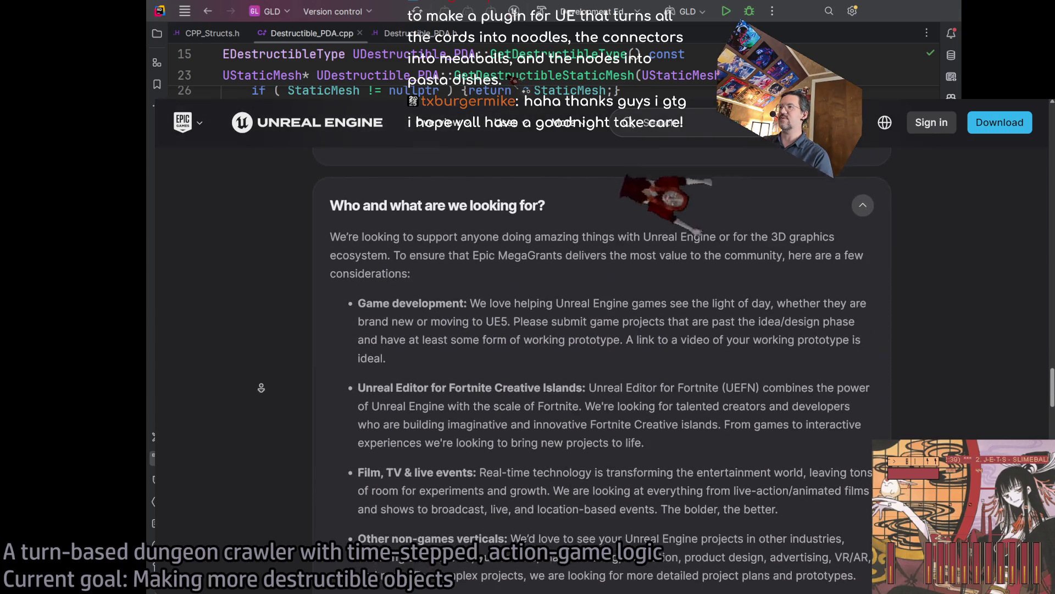
{"action": "left_click_drag", "start_coordinate": [777, 309], "coordinate": [487, 329]}
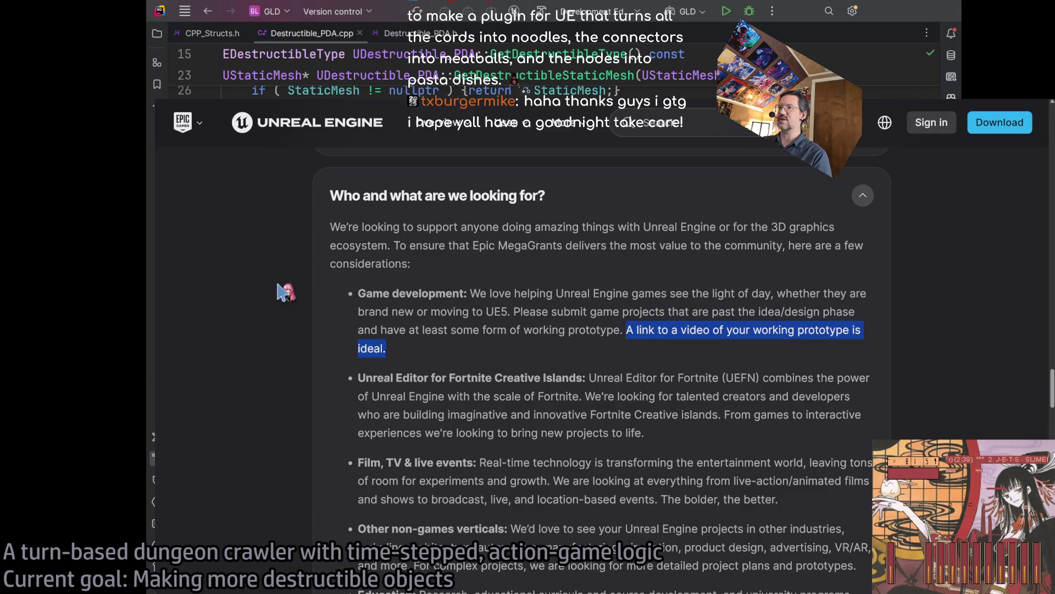
{"action": "middle_click", "coordinate": [290, 329]}
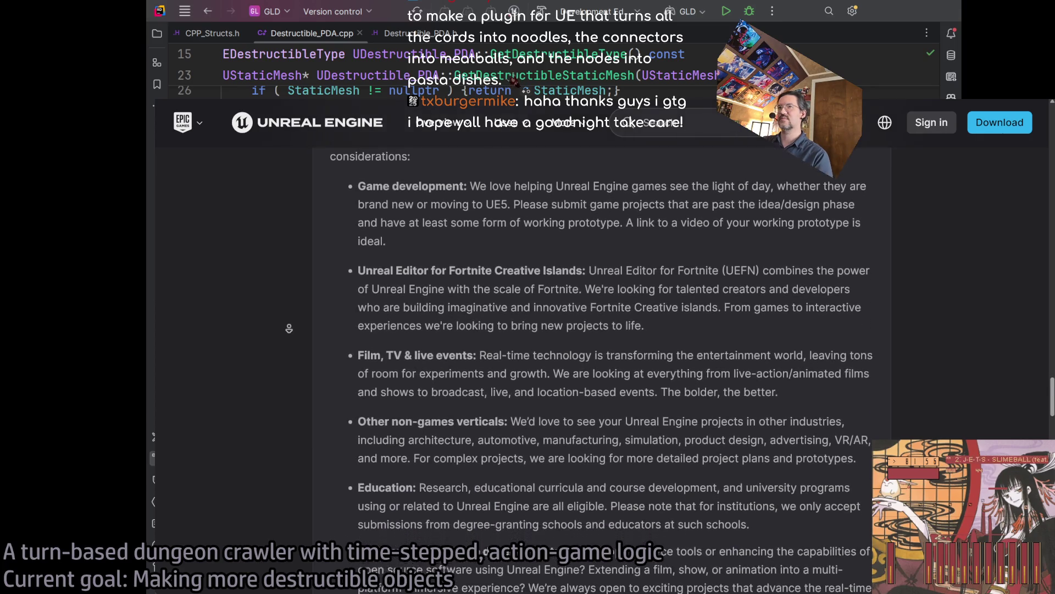
{"action": "middle_click", "coordinate": [289, 329]}
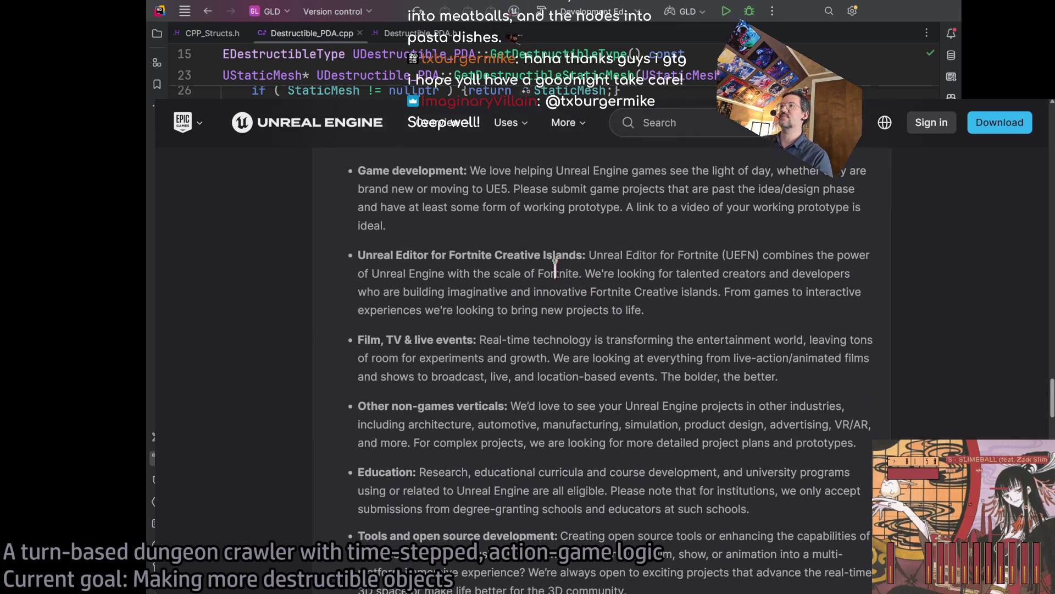
{"action": "middle_click", "coordinate": [312, 209]}
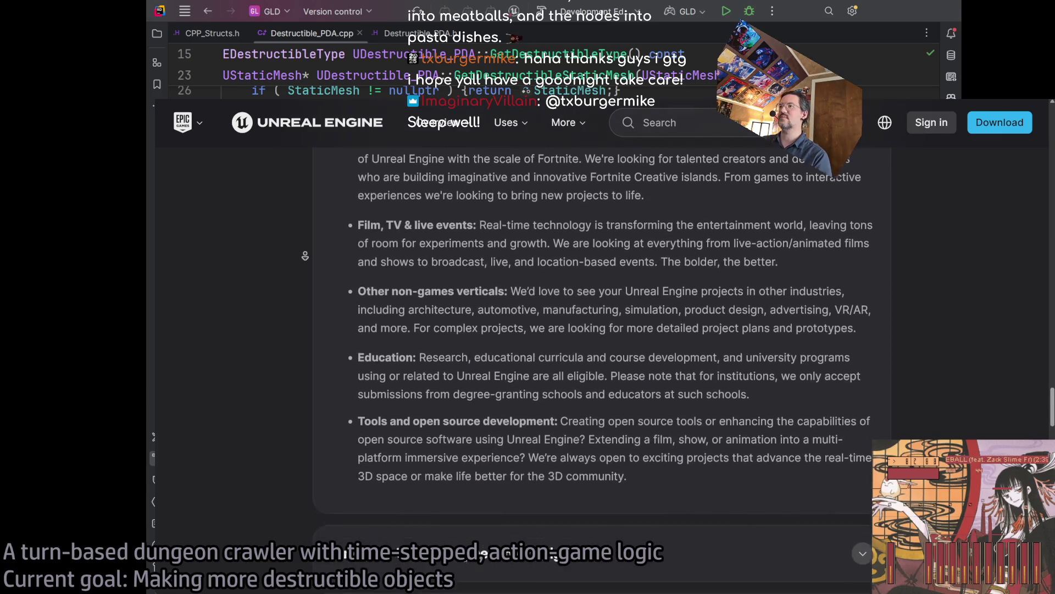
{"action": "middle_click", "coordinate": [312, 263]}
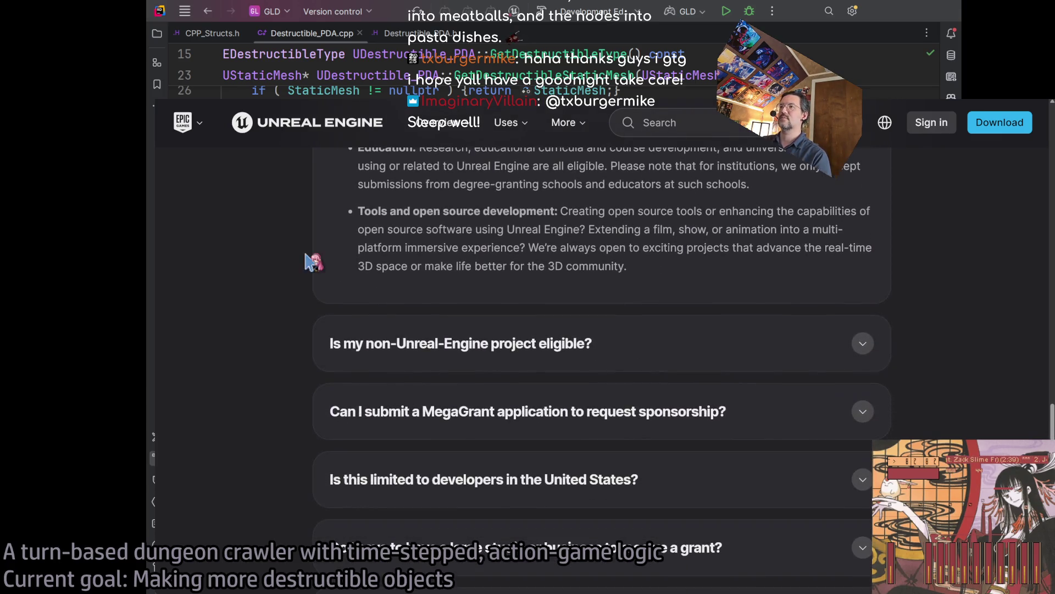
{"action": "middle_click", "coordinate": [311, 263]}
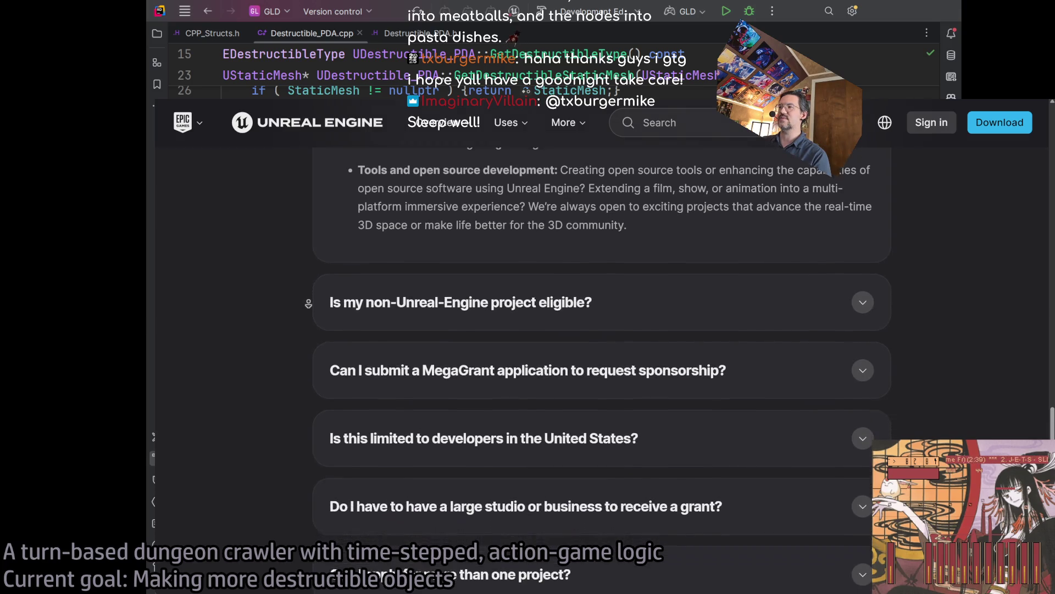
{"action": "middle_click", "coordinate": [308, 303]}
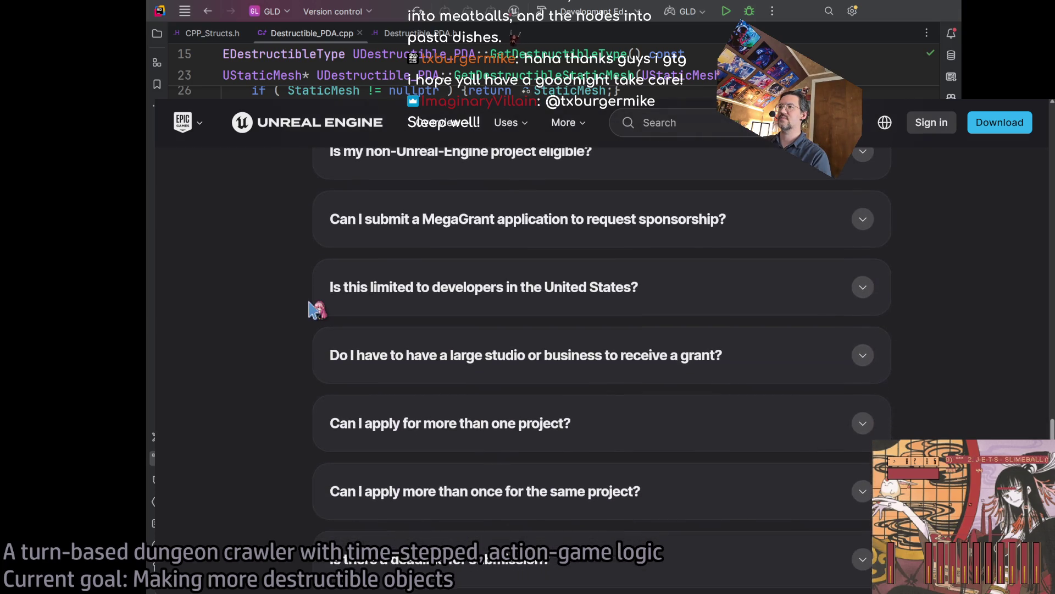
Expand, read and collapse the United States eligibility answer, then expand the large-studio question.
{"action": "left_click", "coordinate": [428, 287]}
{"action": "middle_click", "coordinate": [284, 286]}
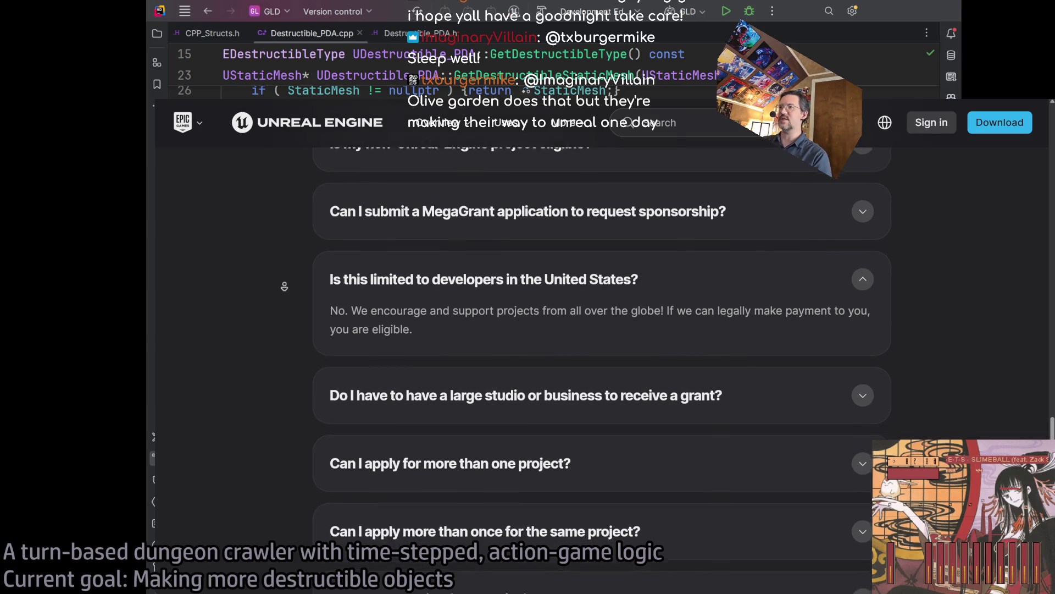
{"action": "left_click_drag", "start_coordinate": [428, 318], "coordinate": [347, 300]}
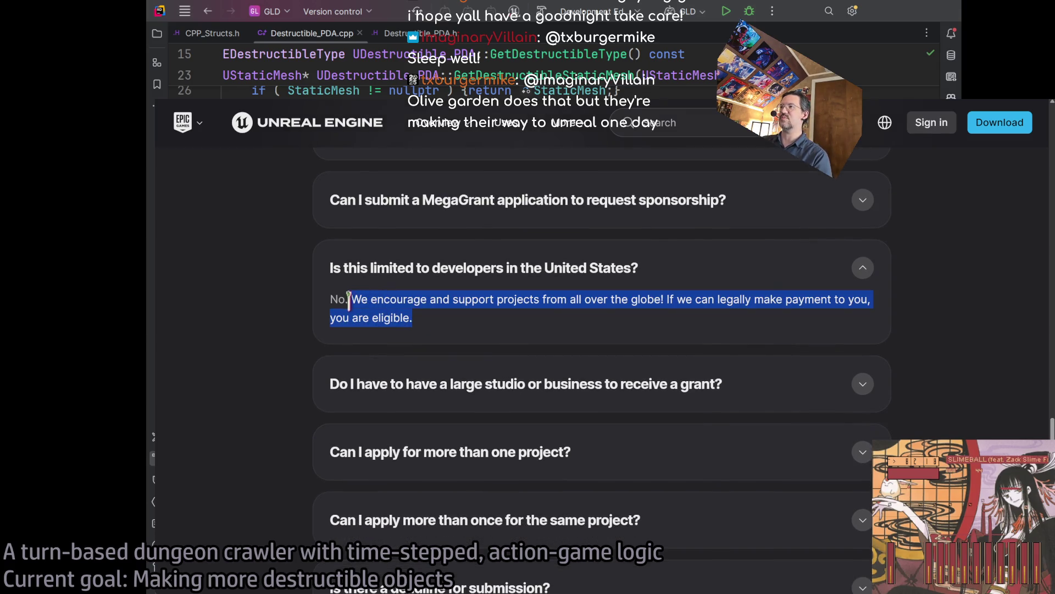
{"action": "left_click", "coordinate": [297, 280]}
{"action": "middle_click", "coordinate": [297, 245]}
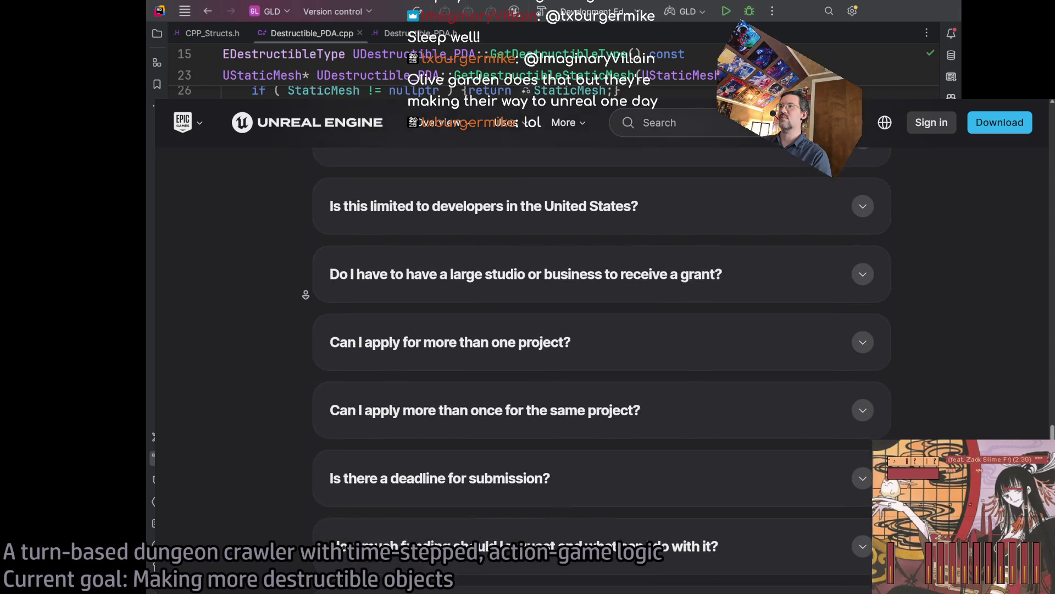
{"action": "middle_click", "coordinate": [305, 295]}
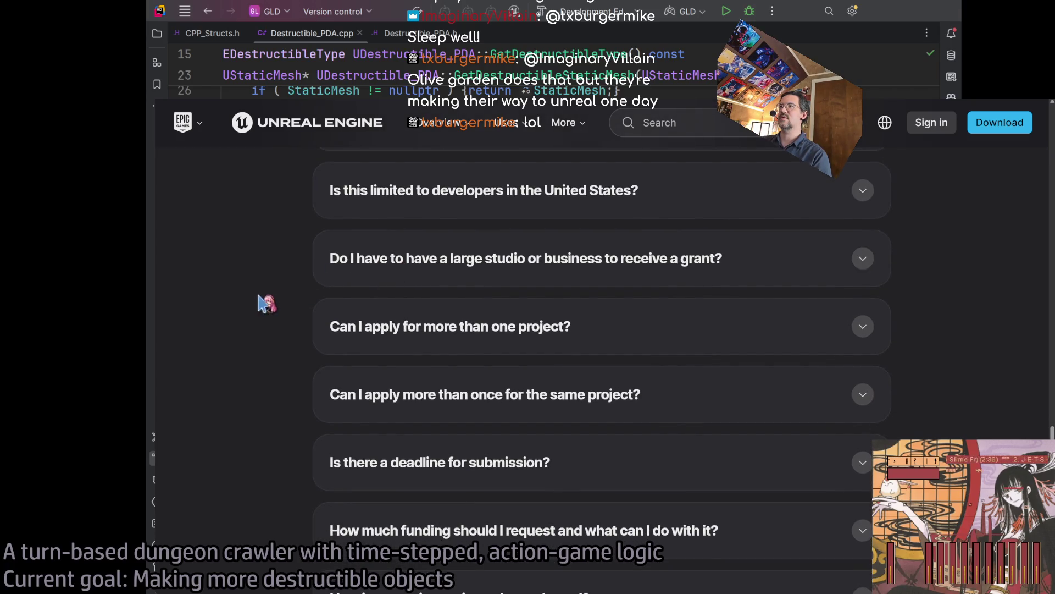
{"action": "left_click", "coordinate": [377, 269]}
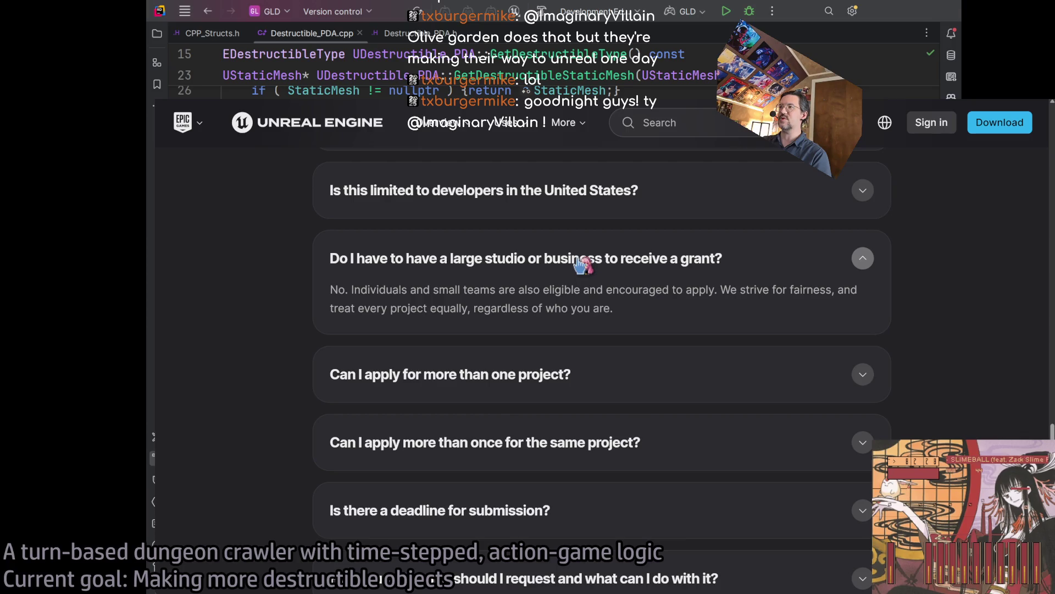
Collapse the large-studio answer and expand 'How much funding should I request and what can I do with it?'.
{"action": "left_click", "coordinate": [432, 270]}
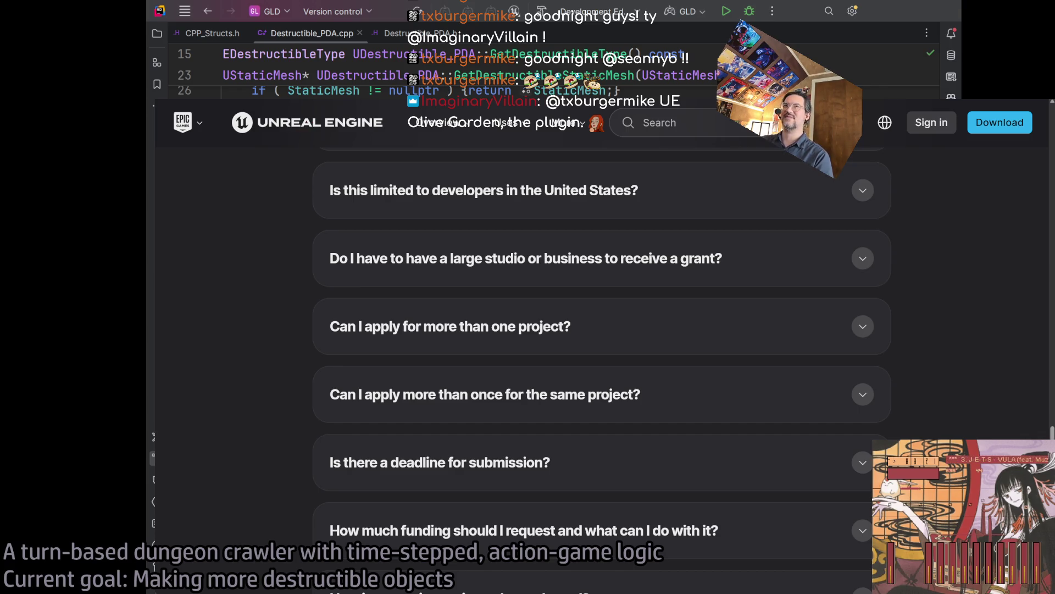
{"action": "scroll", "coordinate": [243, 199], "scroll_direction": "up", "scroll_amount": 2}
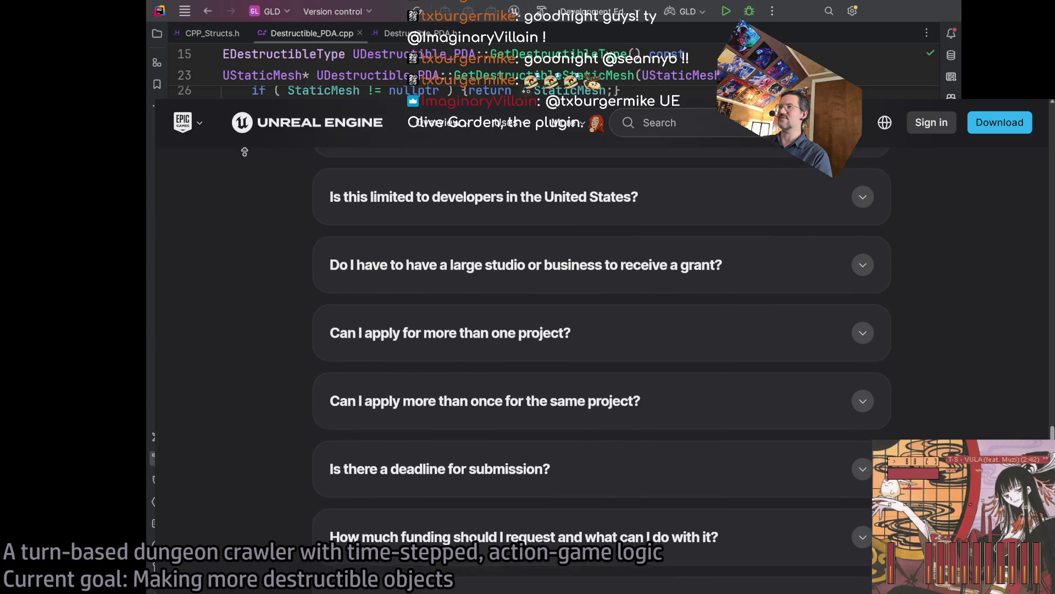
{"action": "scroll", "coordinate": [243, 153], "scroll_direction": "up", "scroll_amount": 1}
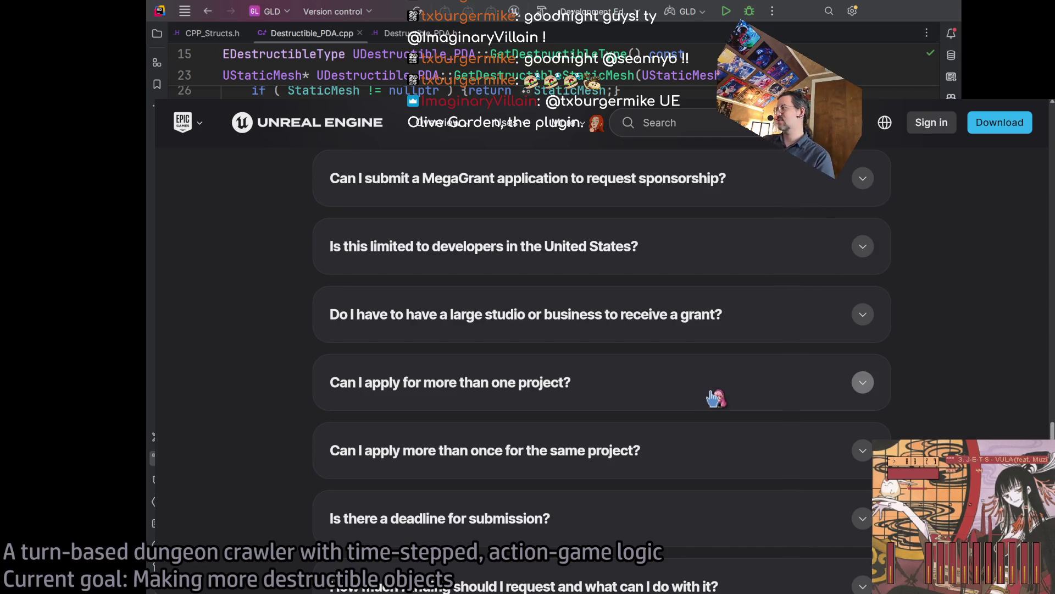
{"action": "middle_click", "coordinate": [264, 272]}
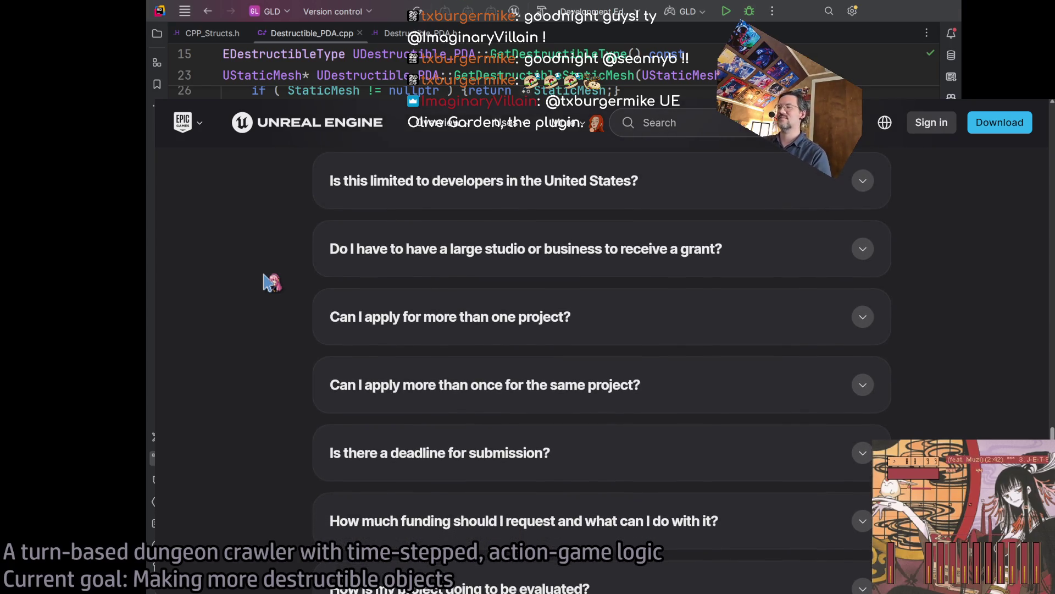
{"action": "middle_click", "coordinate": [296, 329]}
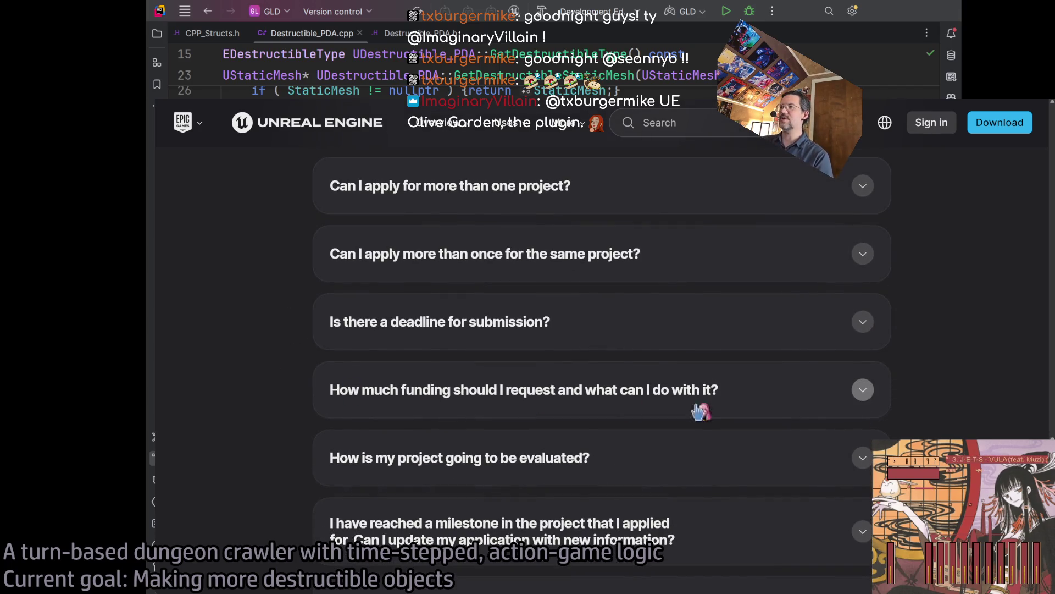
{"action": "left_click", "coordinate": [802, 396]}
{"action": "middle_click", "coordinate": [283, 346]}
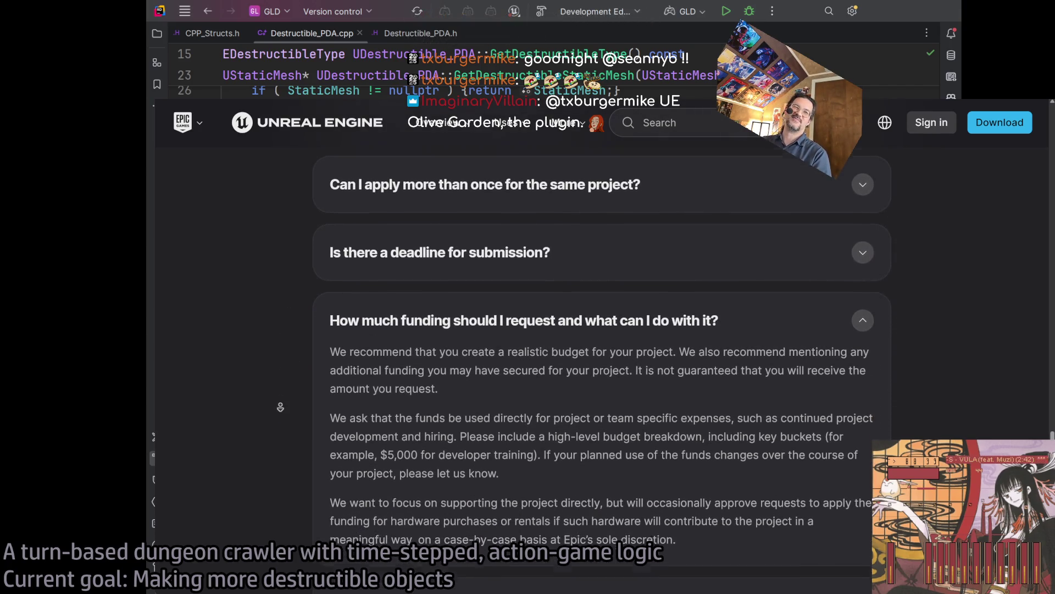
{"action": "scroll", "coordinate": [291, 382], "scroll_direction": "down", "scroll_amount": 1}
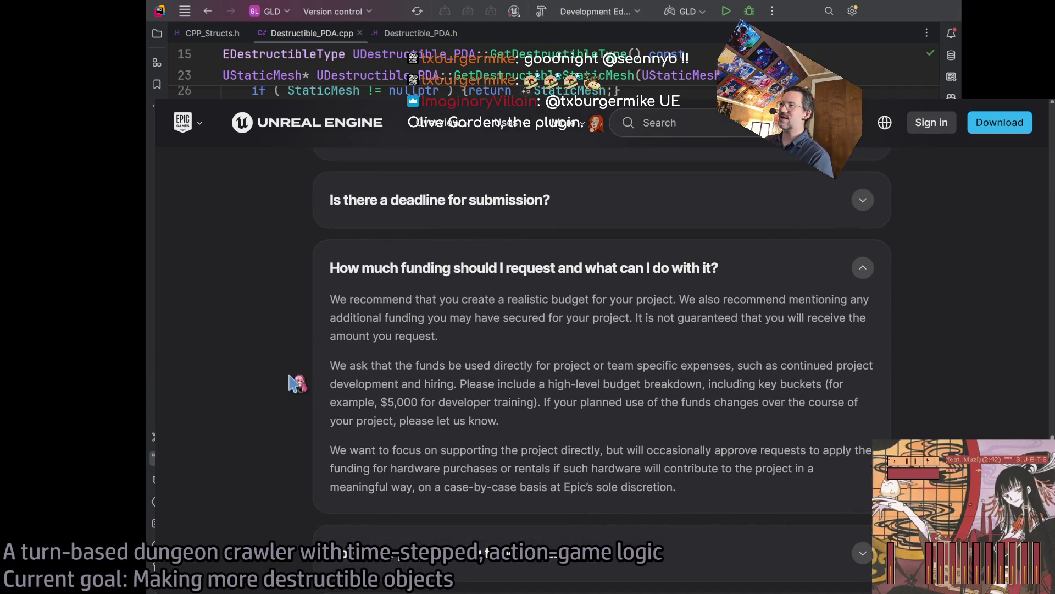